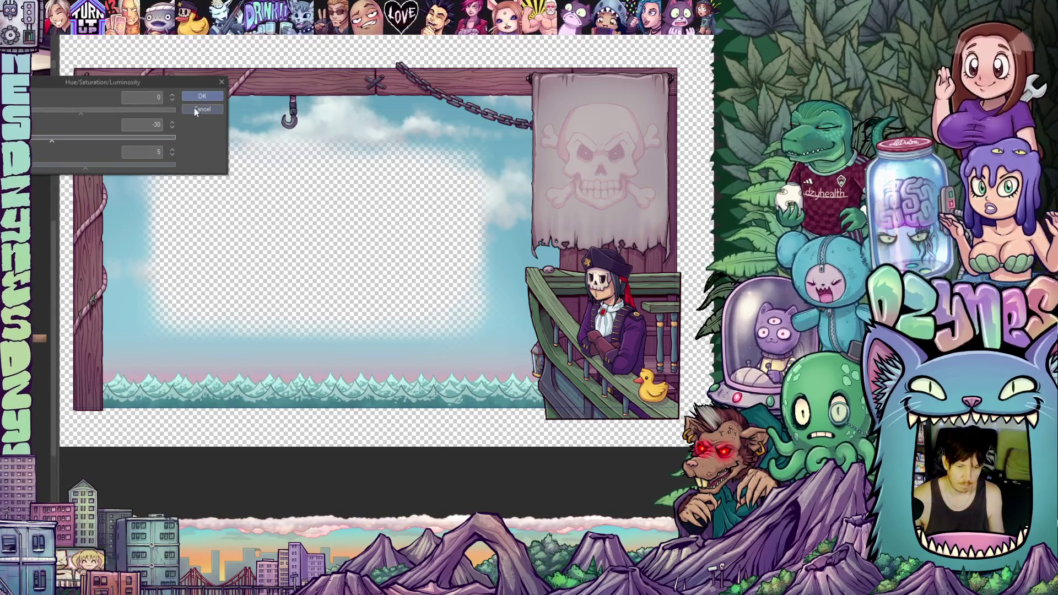
Confirm the hue/saturation/luminosity adjustment and bring the pirate-dock scene back into full view.
{"action": "left_click", "coordinate": [209, 97]}
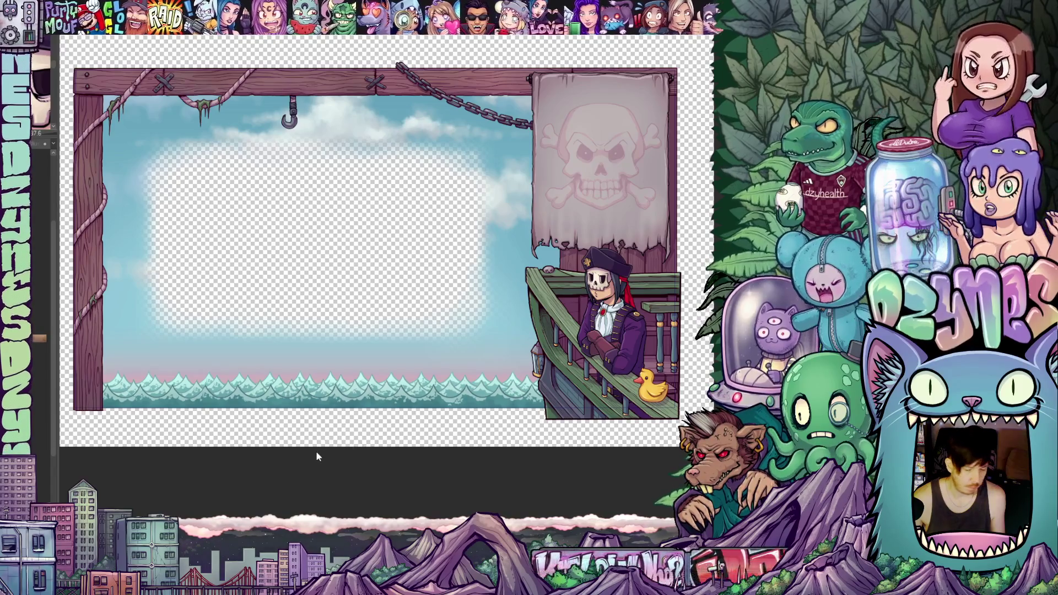
{"action": "scroll", "coordinate": [316, 452], "scroll_direction": "up", "scroll_amount": 1}
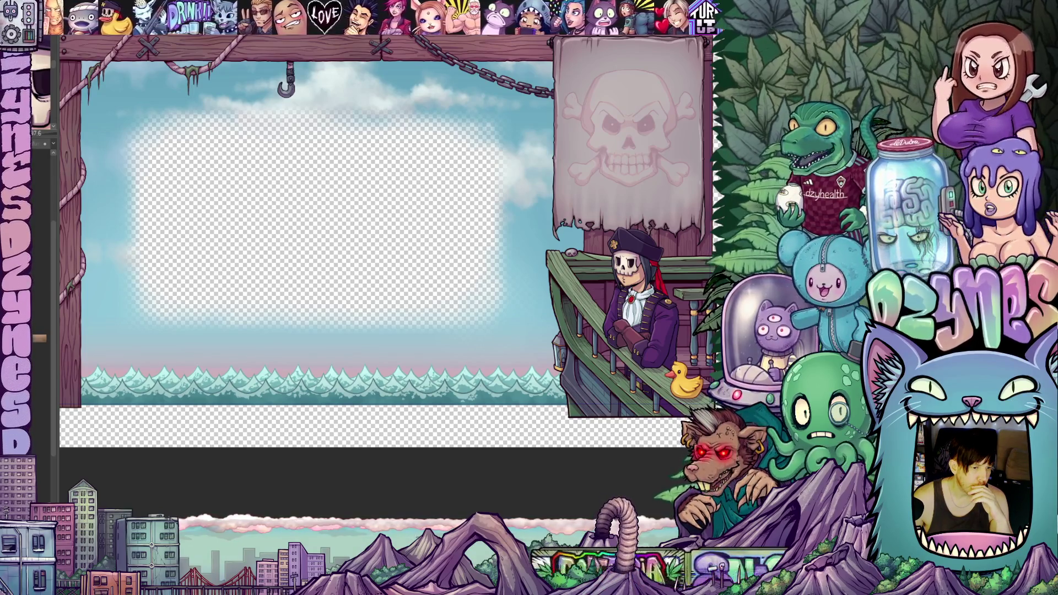
Put a transform bounding box around the pirate scene's layer.
{"action": "left_click", "coordinate": [89, 153]}
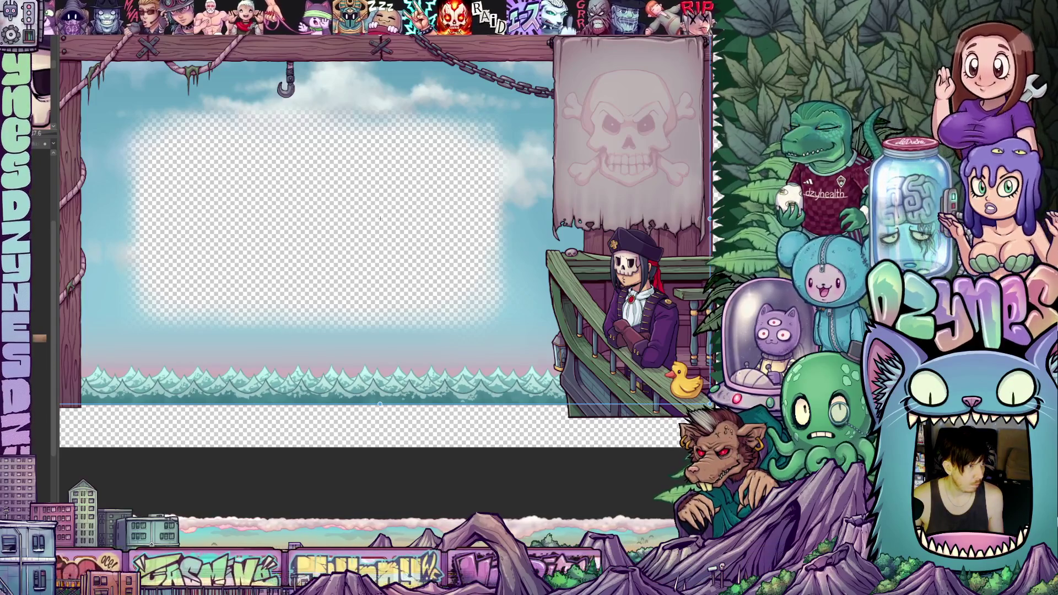
Zoom in on the waves, nudge the lower wave row left then up-right, and stretch its bottom edge slightly down.
{"action": "scroll", "coordinate": [431, 371], "scroll_direction": "up", "scroll_amount": 2}
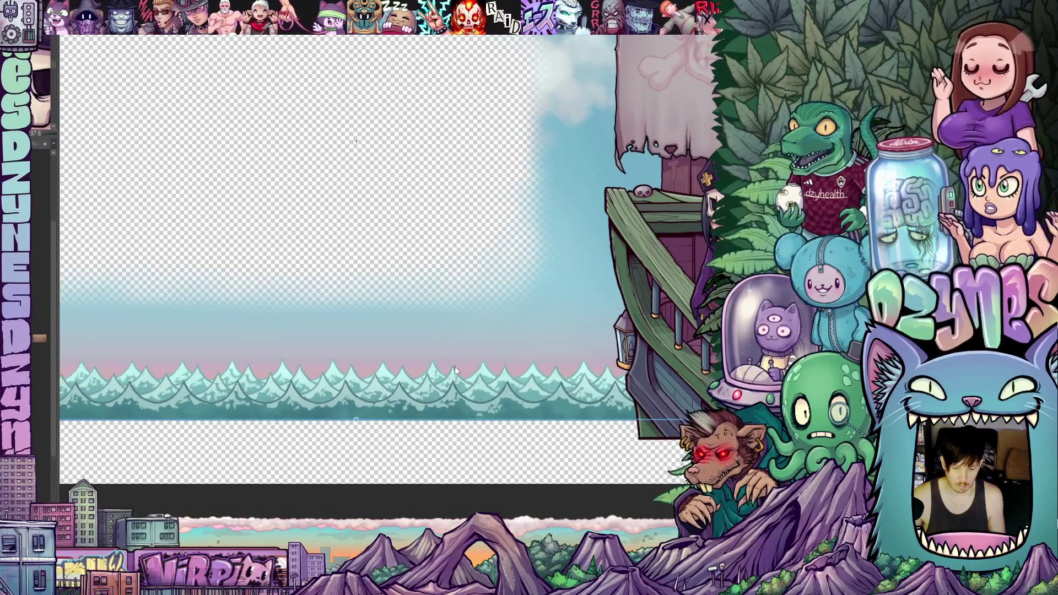
{"action": "scroll", "coordinate": [436, 368], "scroll_direction": "up", "scroll_amount": 2}
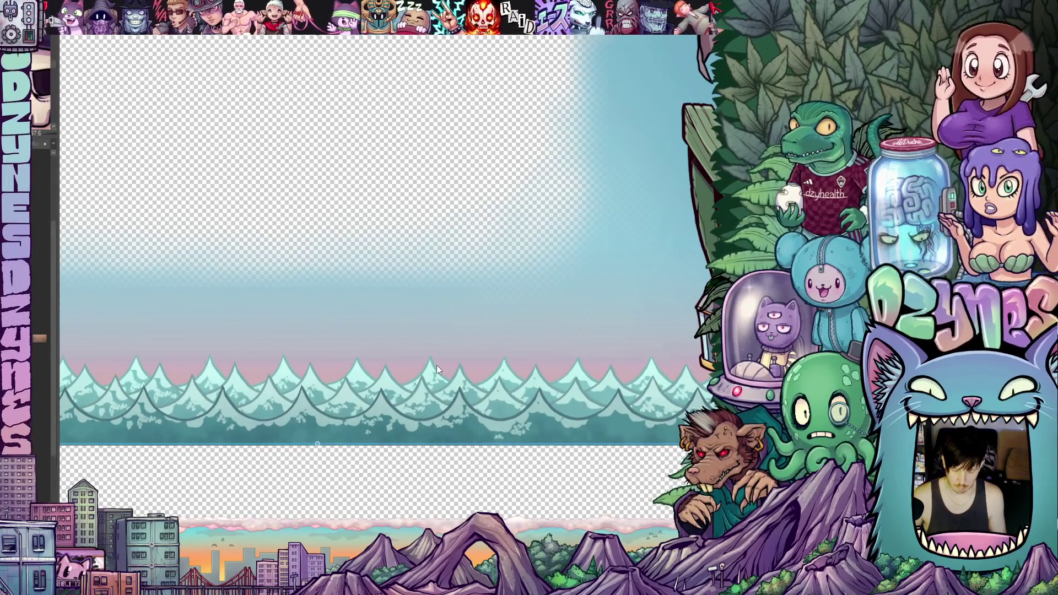
{"action": "scroll", "coordinate": [437, 369], "scroll_direction": "up", "scroll_amount": 1}
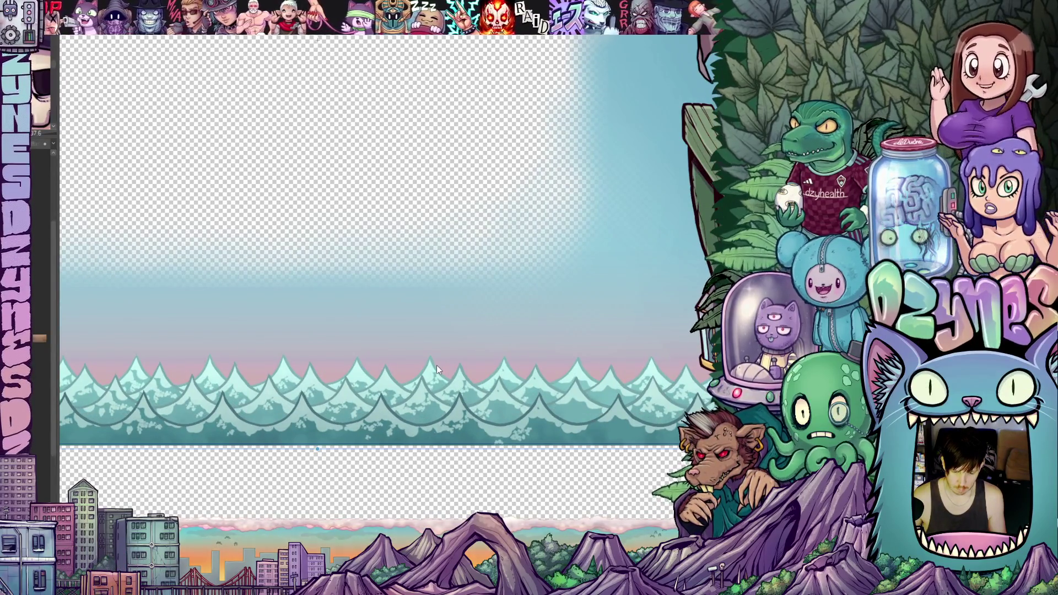
{"action": "key", "text": "Left"}
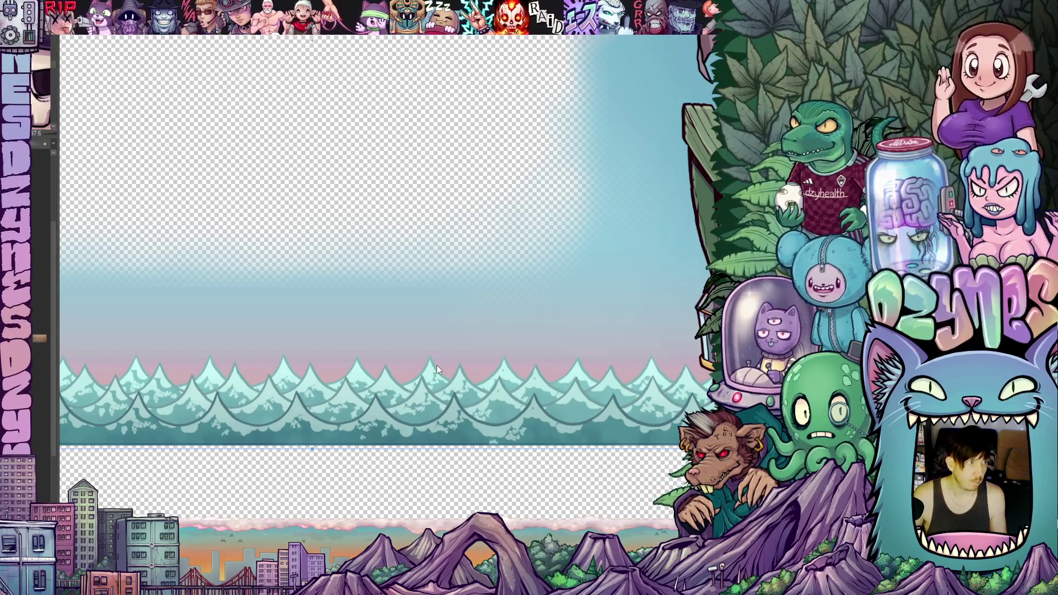
{"action": "key", "text": "Right"}
{"action": "key", "text": "Up"}
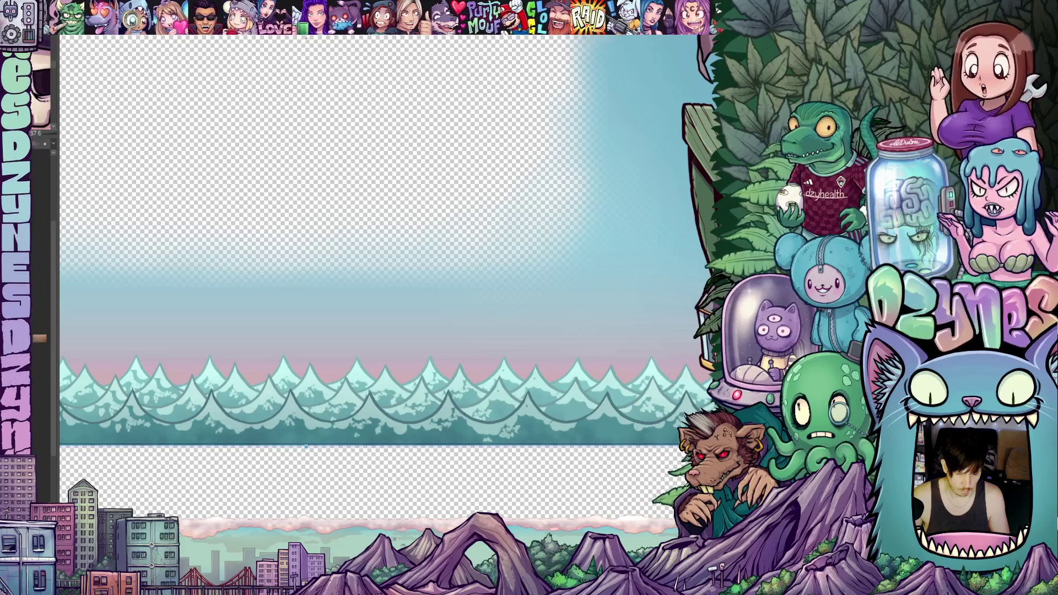
{"action": "left_click_drag", "start_coordinate": [306, 447], "coordinate": [311, 450]}
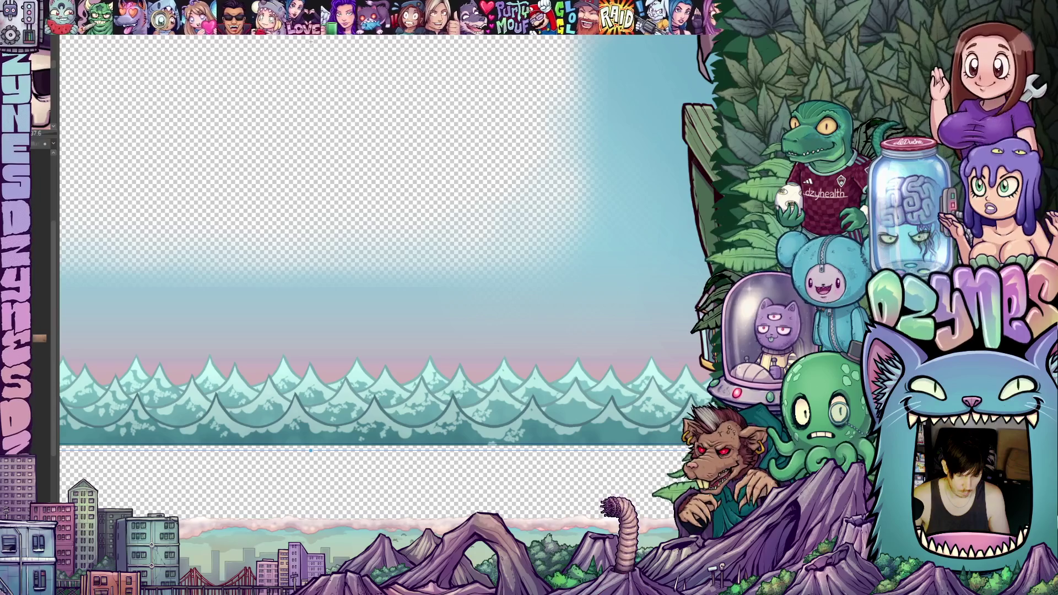
Apply the transform to the wave band and zoom back out.
{"action": "key", "text": "Return"}
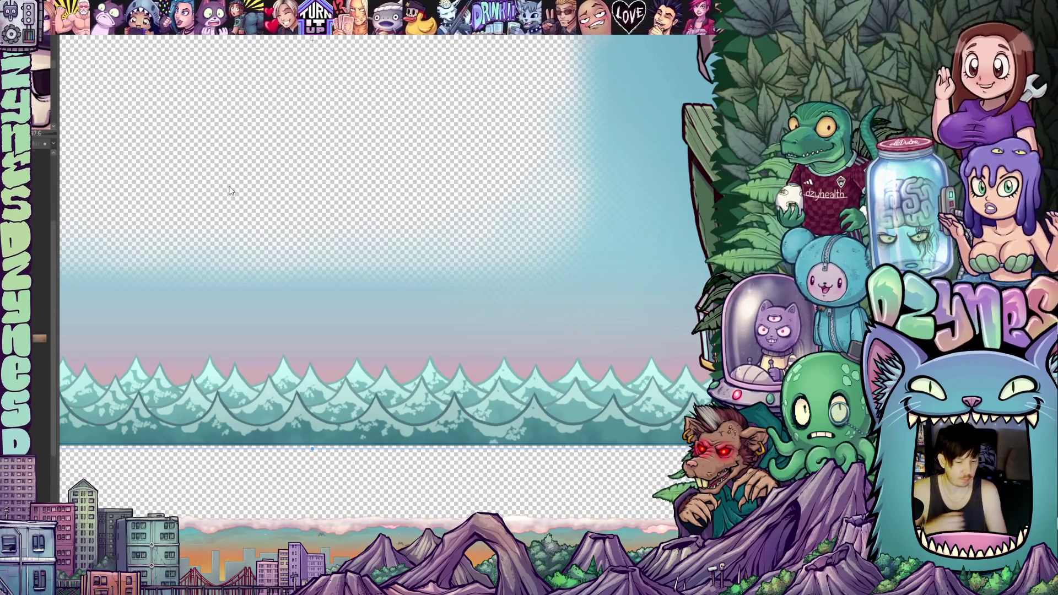
{"action": "scroll", "coordinate": [308, 358], "scroll_direction": "down", "scroll_amount": 2}
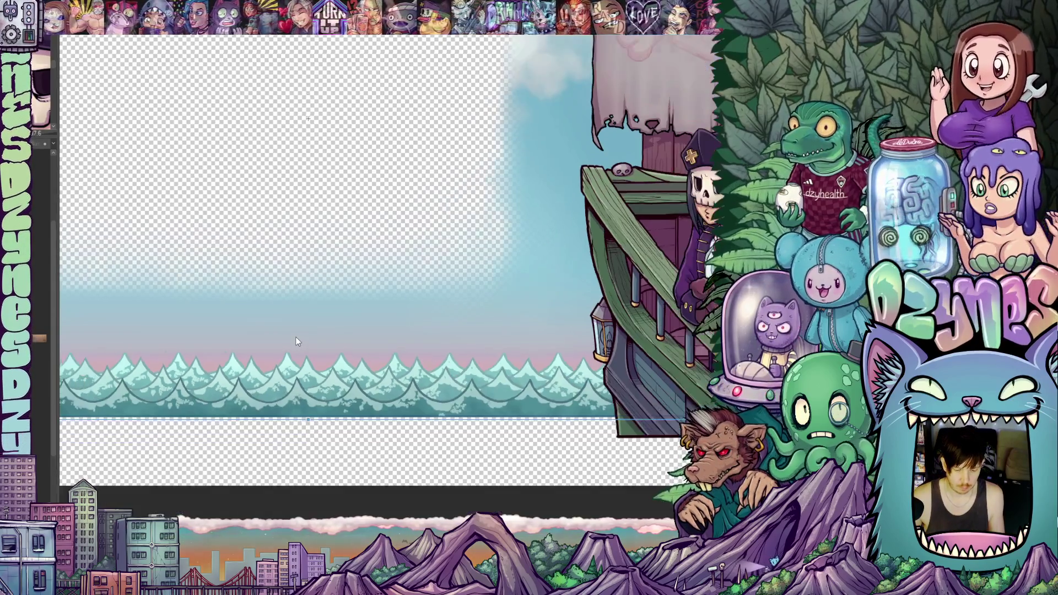
Pan the scene's left side into view and start rendering the animation preview.
{"action": "left_click_drag", "start_coordinate": [308, 134], "coordinate": [527, 134]}
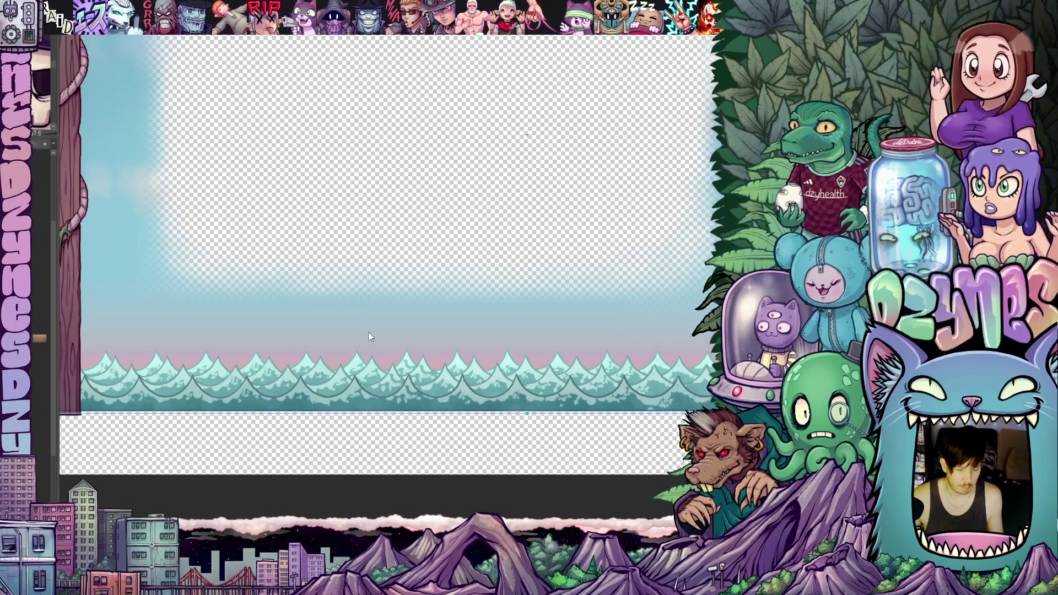
{"action": "left_click", "coordinate": [379, 344]}
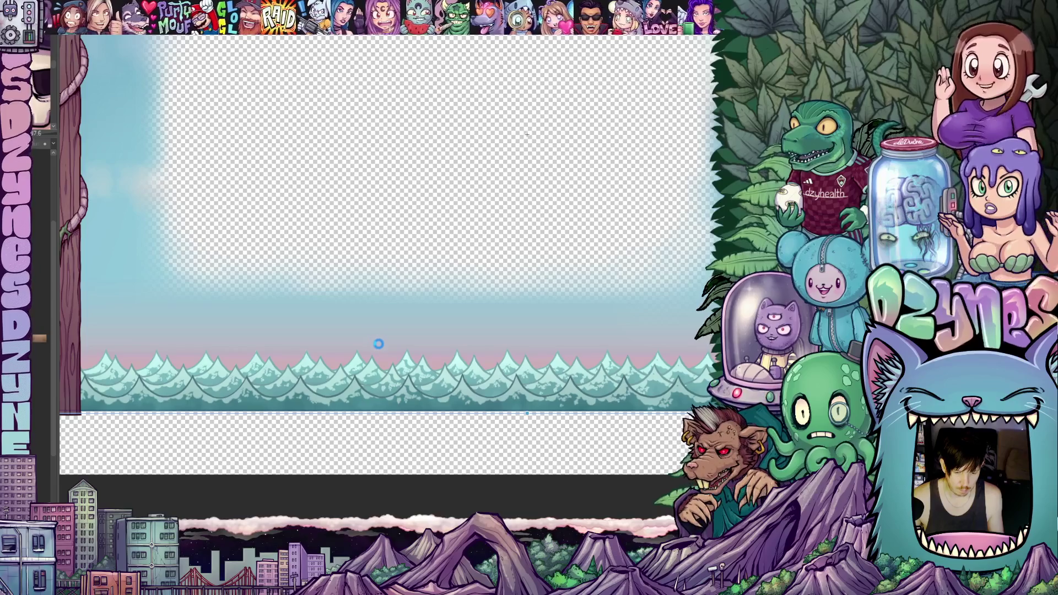
{"action": "key", "text": "space"}
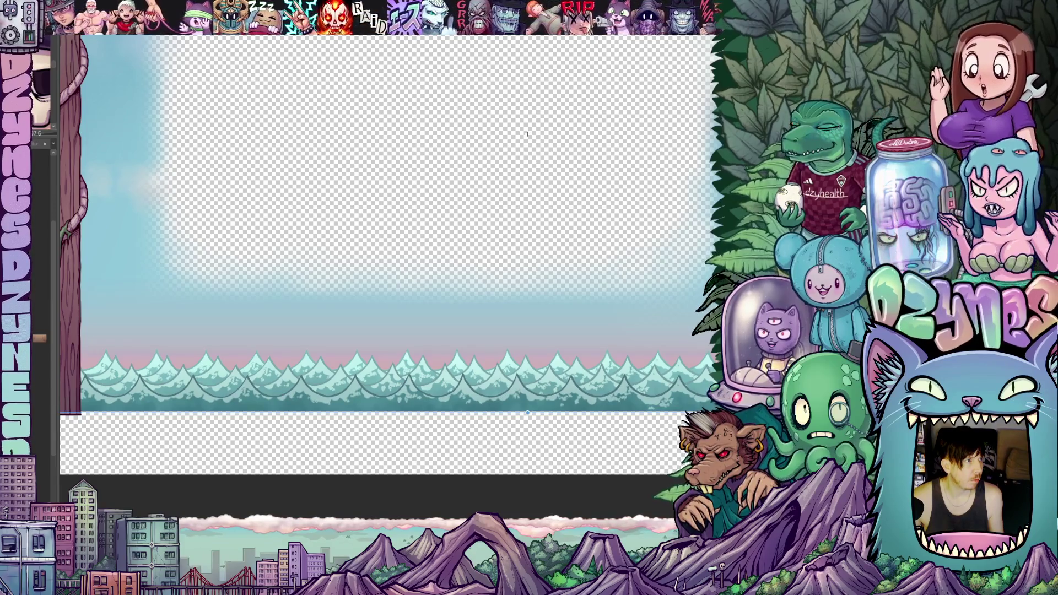
Raise the sea-wave strip's bottom edge by about 4 px.
{"action": "left_click_drag", "start_coordinate": [528, 134], "coordinate": [531, 132]}
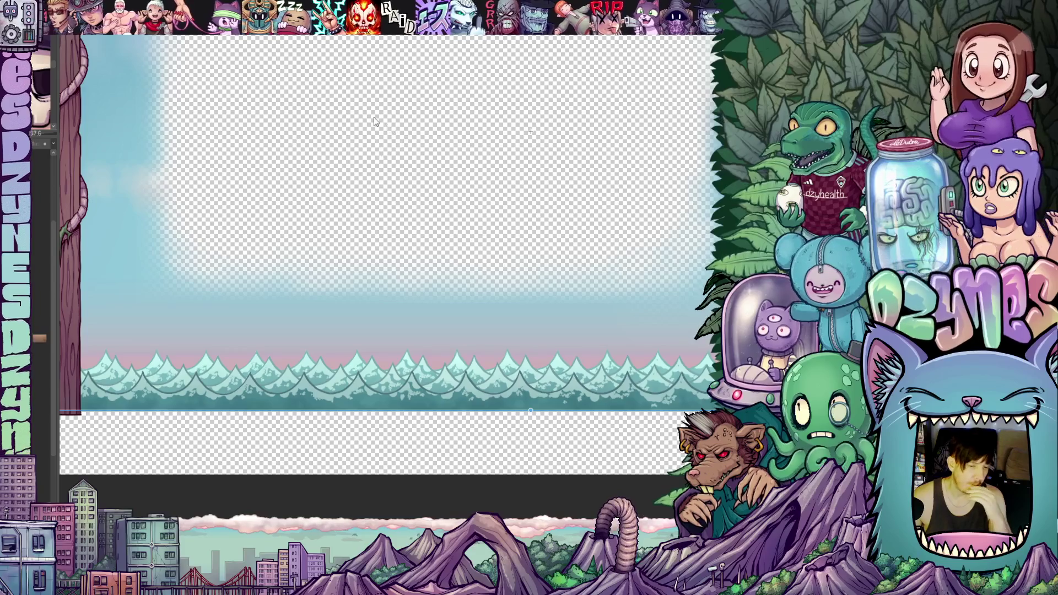
Show the top wooden beam frame, render and play the animation, then stop playback.
{"action": "scroll", "coordinate": [348, 132], "scroll_direction": "down", "scroll_amount": 3}
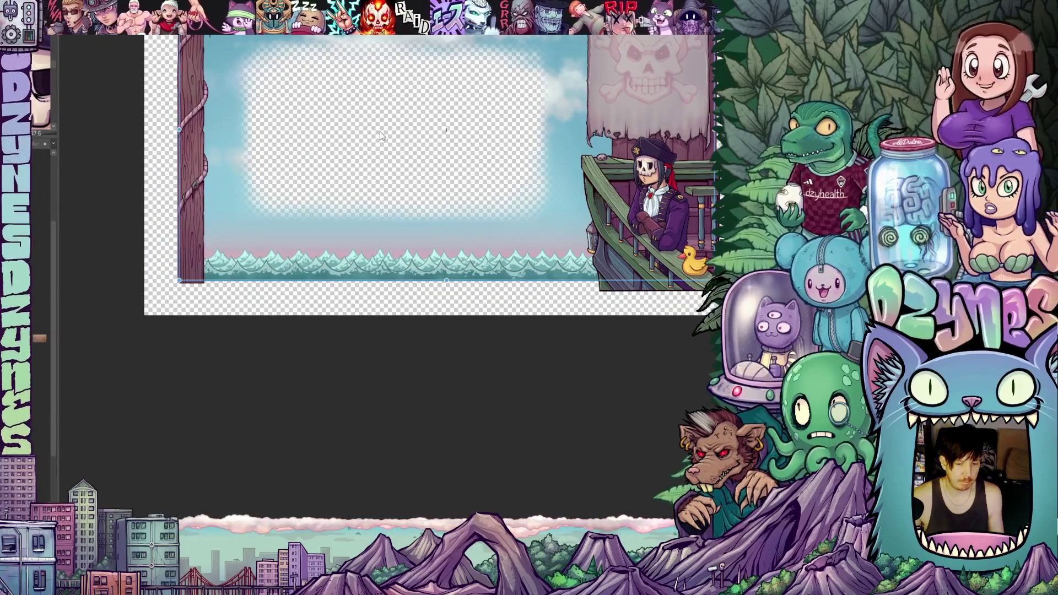
{"action": "left_click_drag", "start_coordinate": [386, 135], "coordinate": [339, 220]}
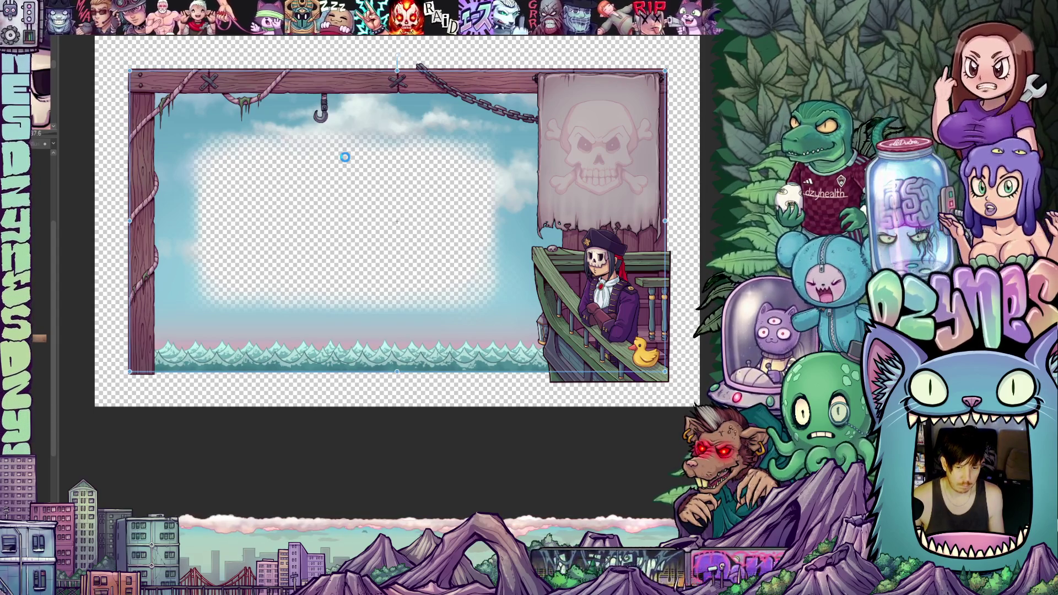
{"action": "key", "text": "Return"}
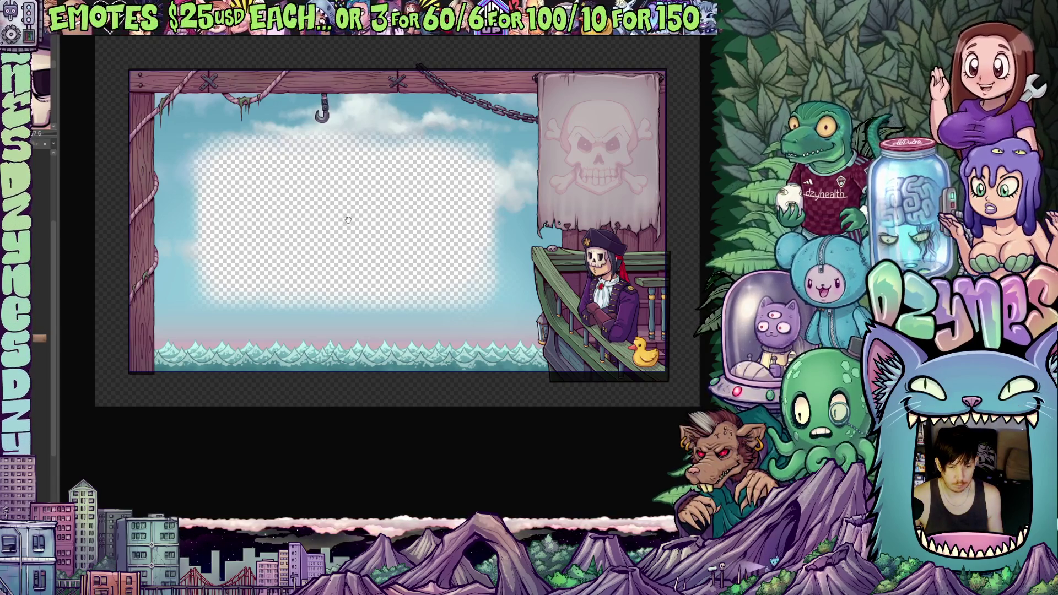
{"action": "key", "text": "ctrl+t"}
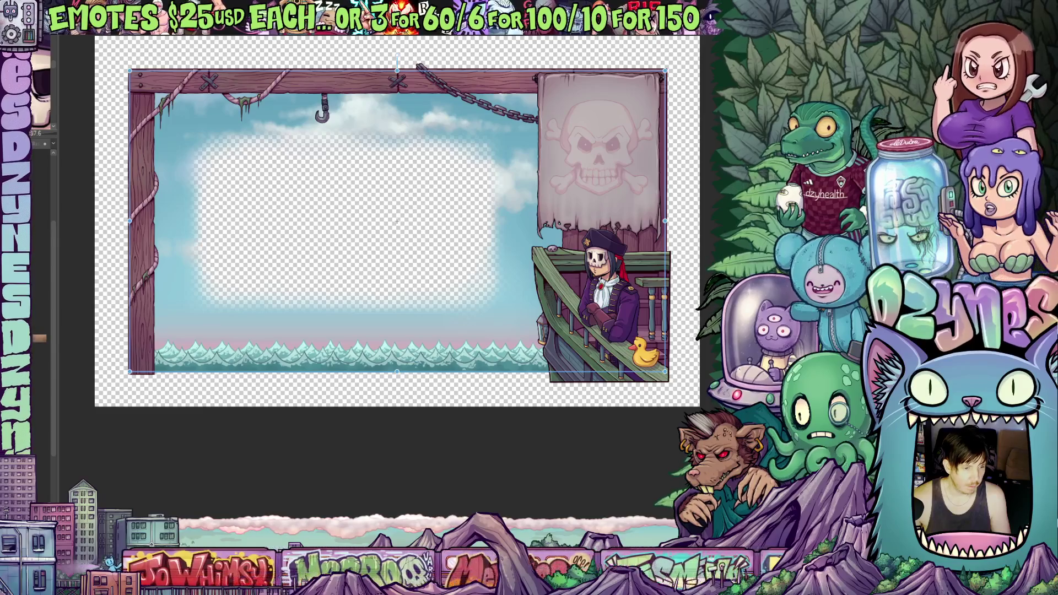
Switch the side panel's view with F7 and start a new file with Ctrl+N.
{"action": "key", "text": "F7"}
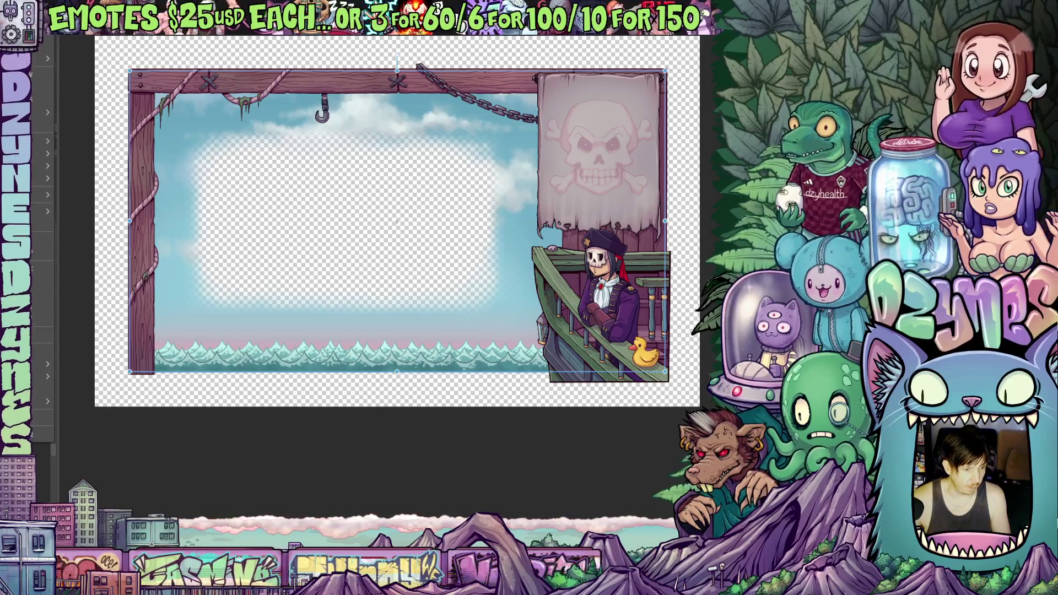
{"action": "key", "text": "ctrl+n"}
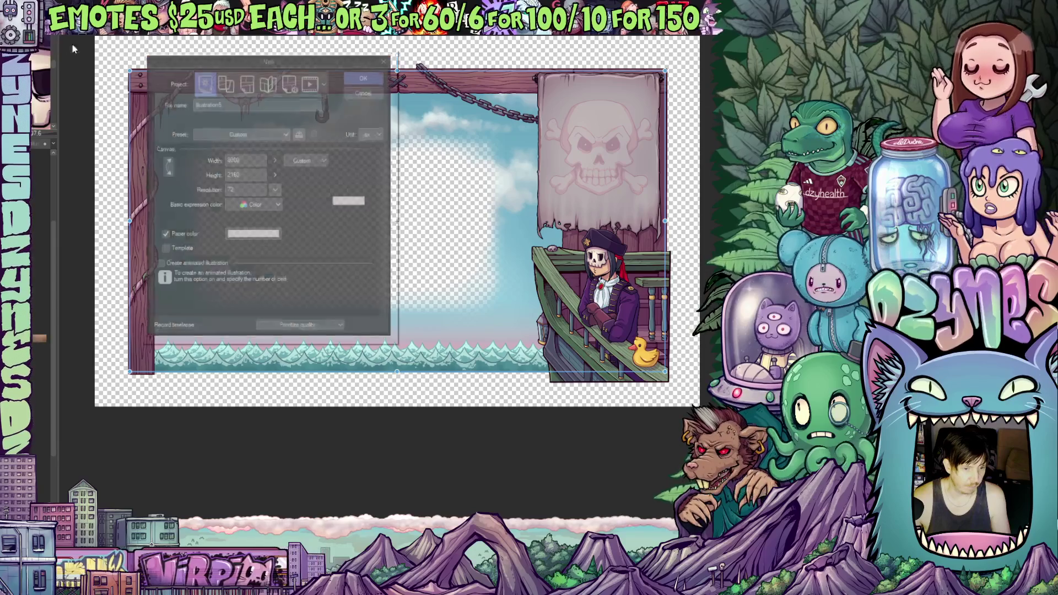
Create a new Animation project canvas 500 px wide and 500 px high.
{"action": "left_click", "coordinate": [313, 78]}
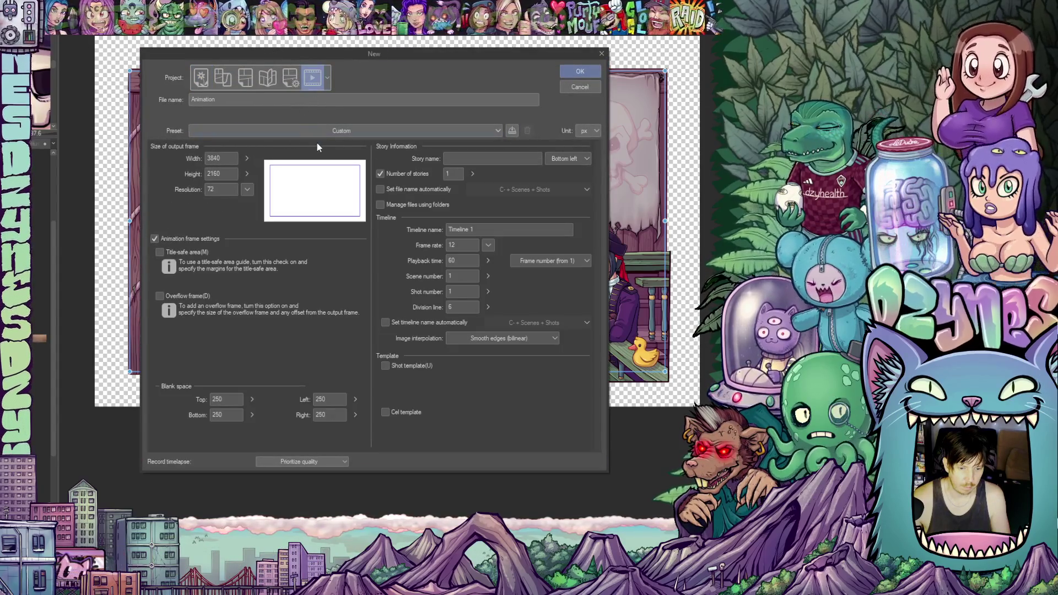
{"action": "left_click", "coordinate": [216, 159]}
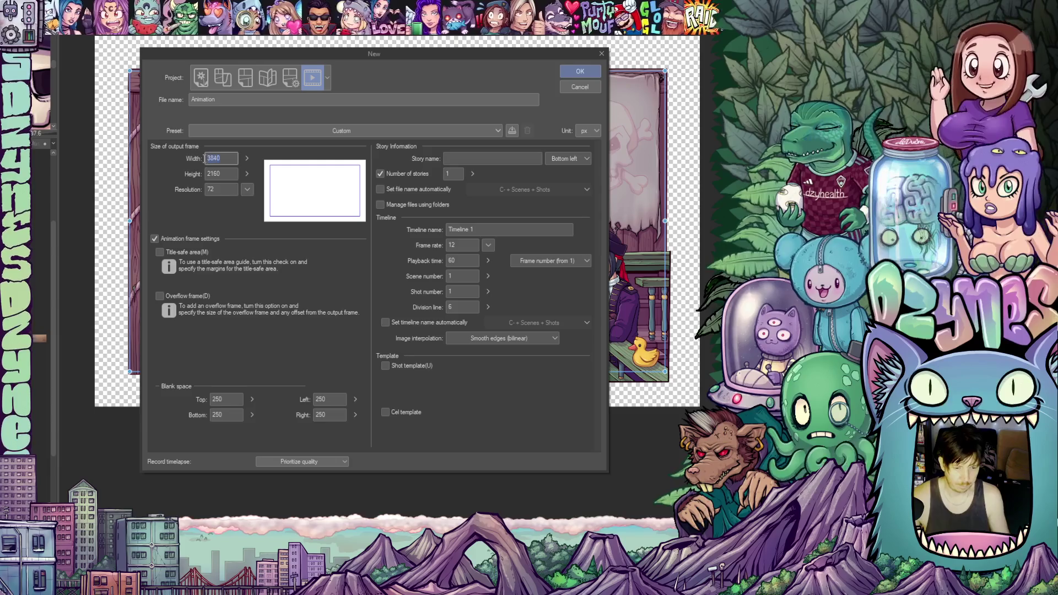
{"action": "type", "text": "500"}
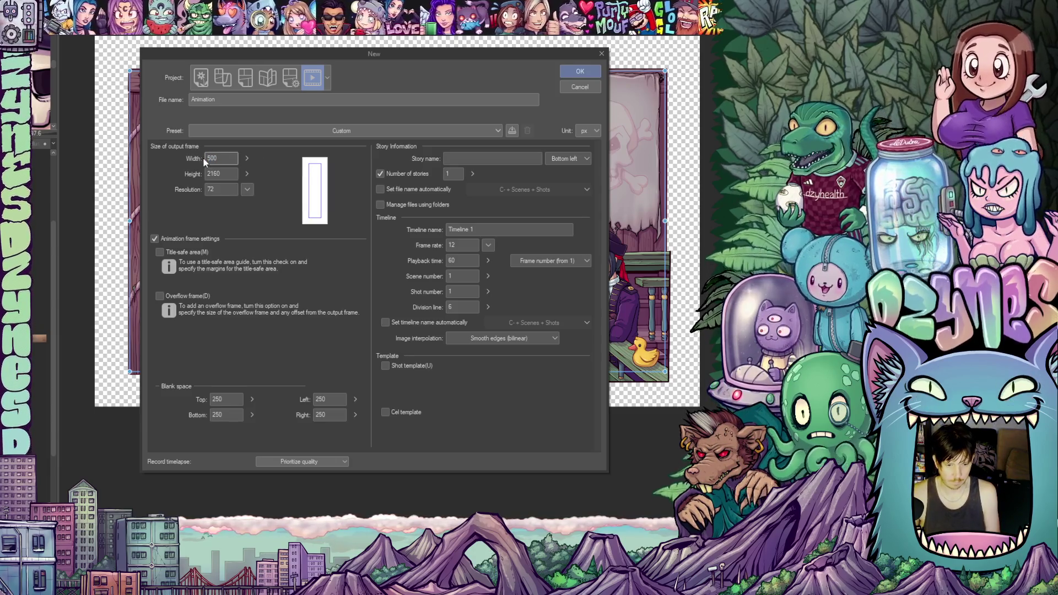
{"action": "key", "text": "Tab"}
{"action": "type", "text": "500"}
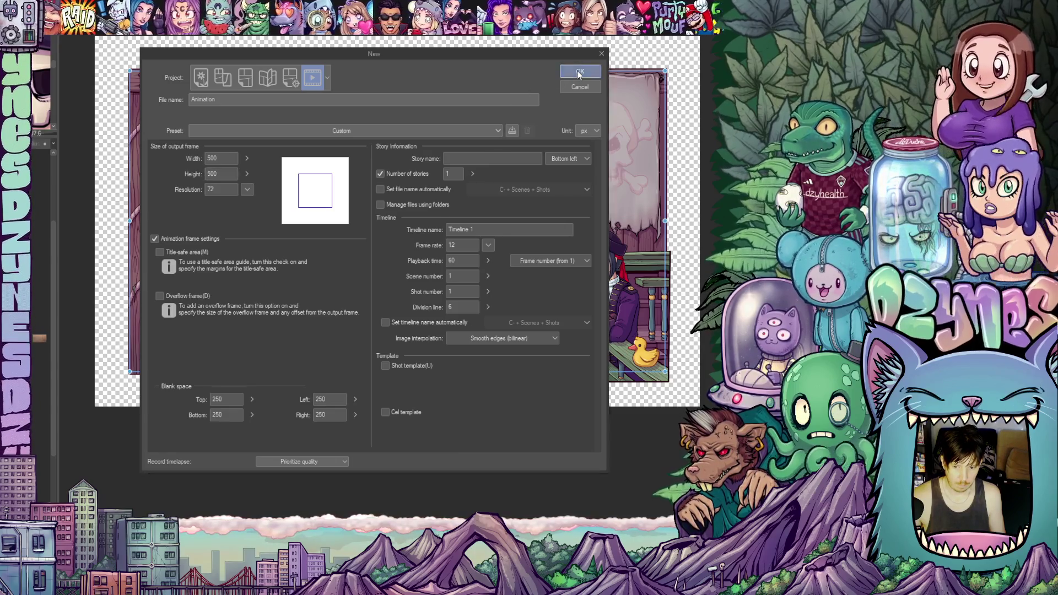
{"action": "left_click", "coordinate": [577, 72]}
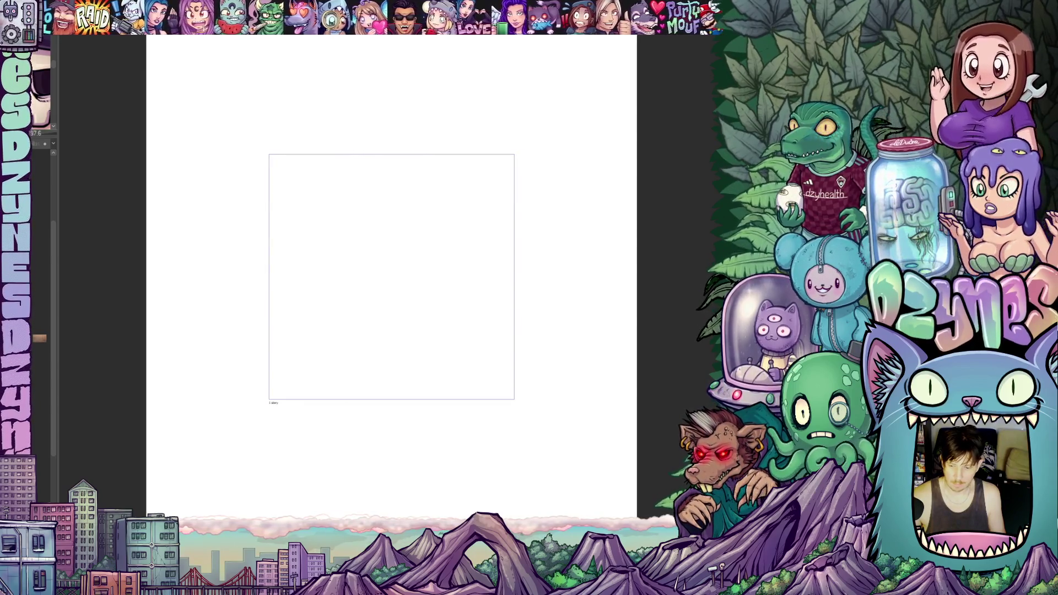
{"action": "left_click", "coordinate": [686, 402]}
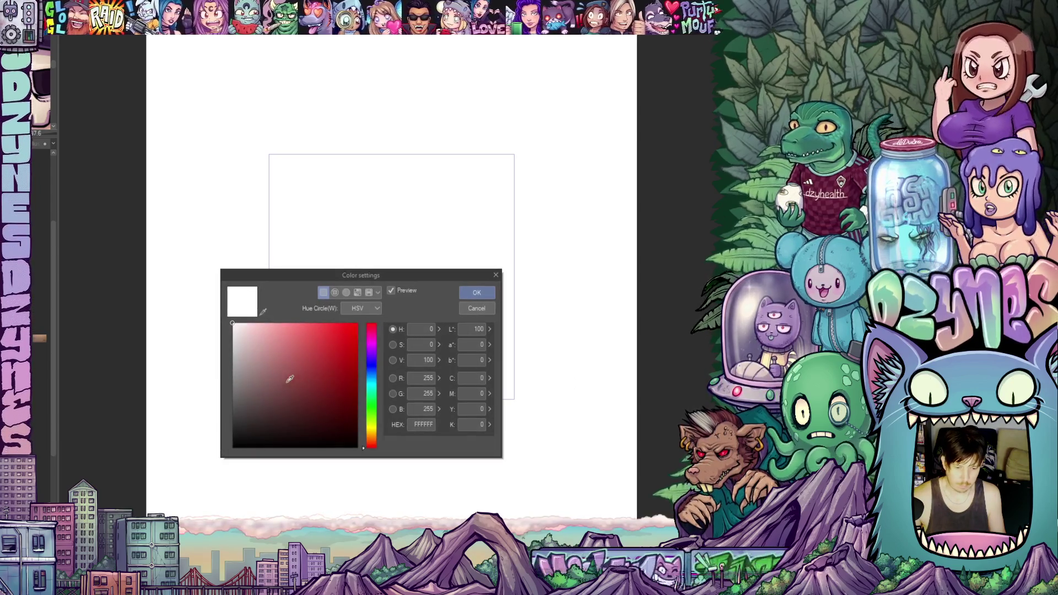
{"action": "left_click", "coordinate": [230, 360]}
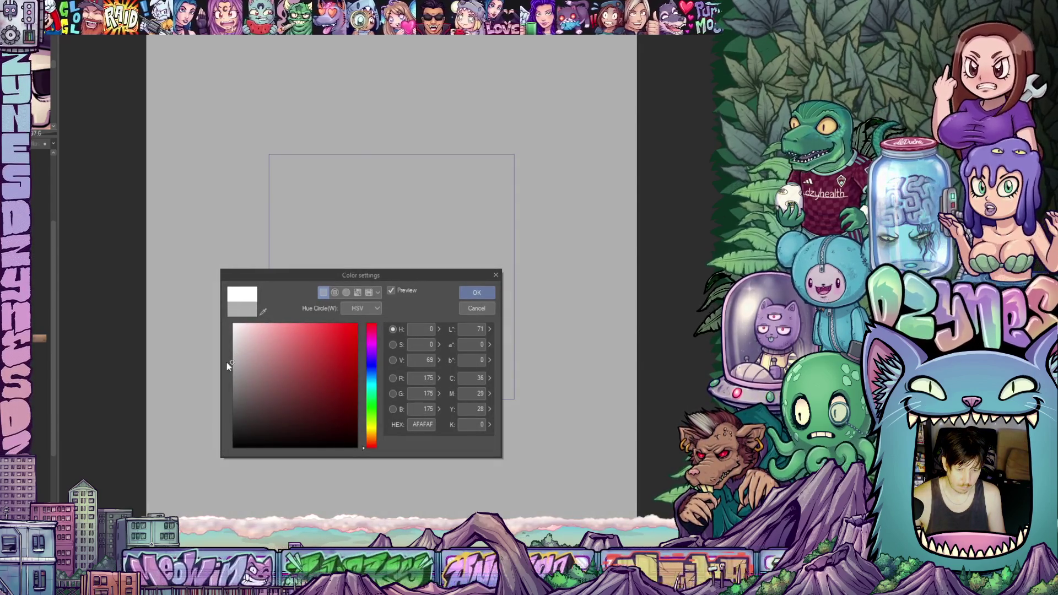
{"action": "left_click", "coordinate": [477, 293]}
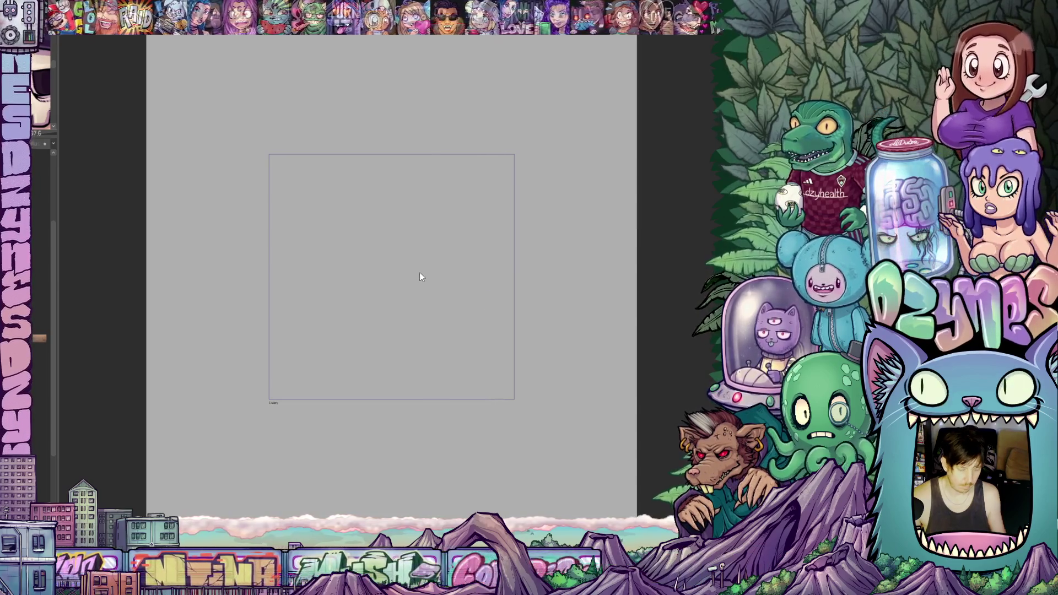
{"action": "scroll", "coordinate": [419, 273], "scroll_direction": "up", "scroll_amount": 2}
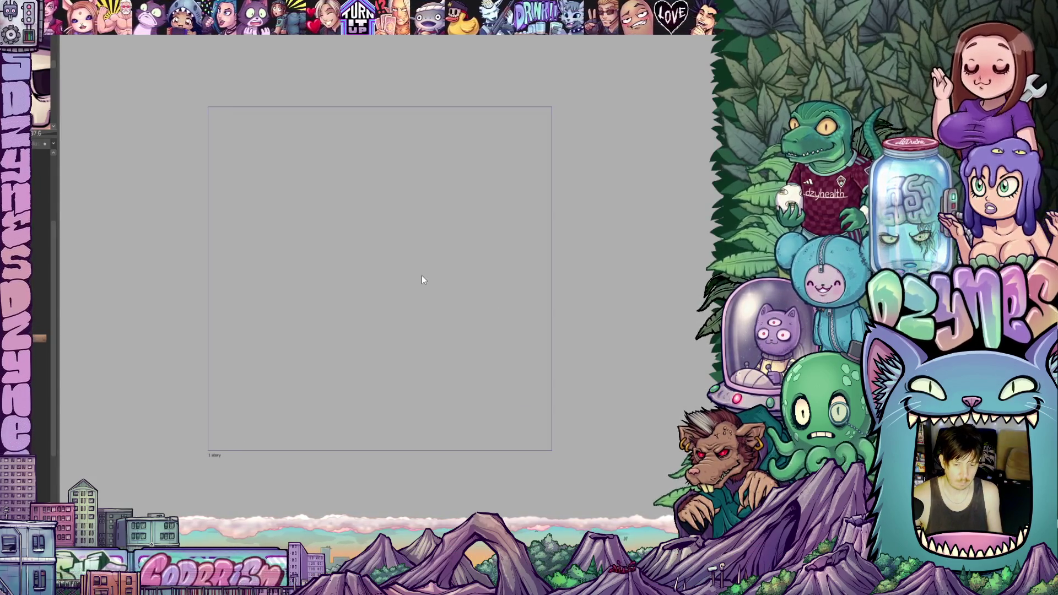
{"action": "mouse_move", "coordinate": [411, 276]}
{"action": "left_mouse_down"}
{"action": "mouse_move", "coordinate": [414, 244]}
{"action": "mouse_move", "coordinate": [416, 252]}
{"action": "left_mouse_up"}
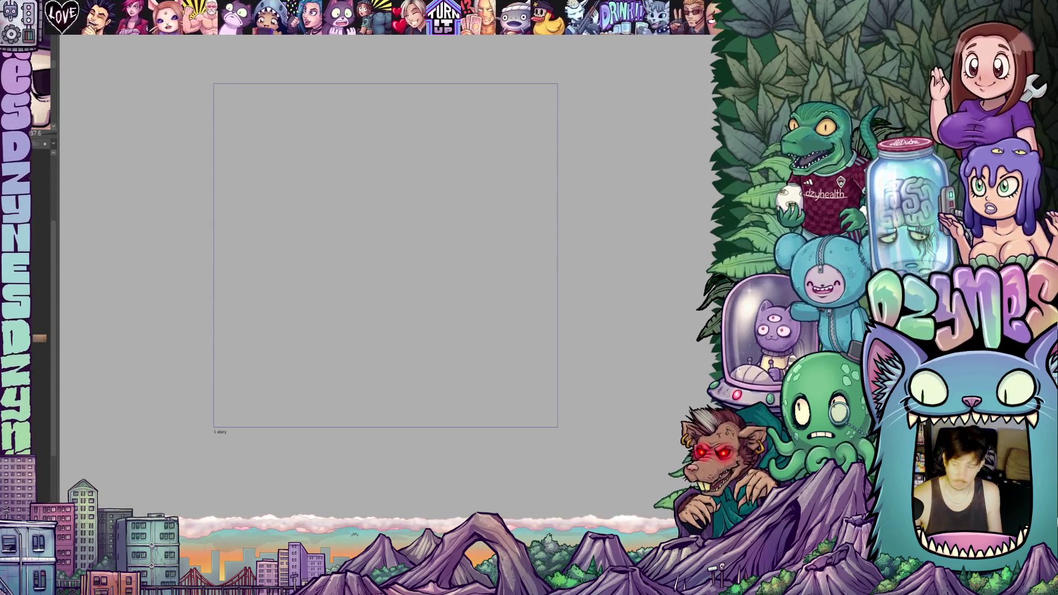
{"action": "left_click", "coordinate": [385, 238]}
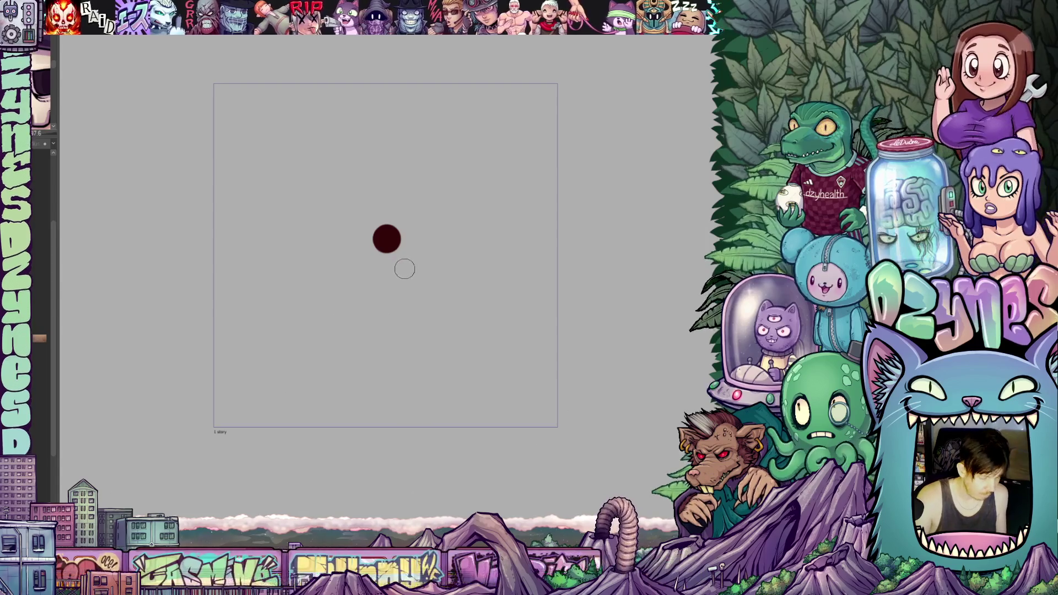
Undo the misplaced dark red dab on the canvas.
{"action": "key", "text": "ctrl+z"}
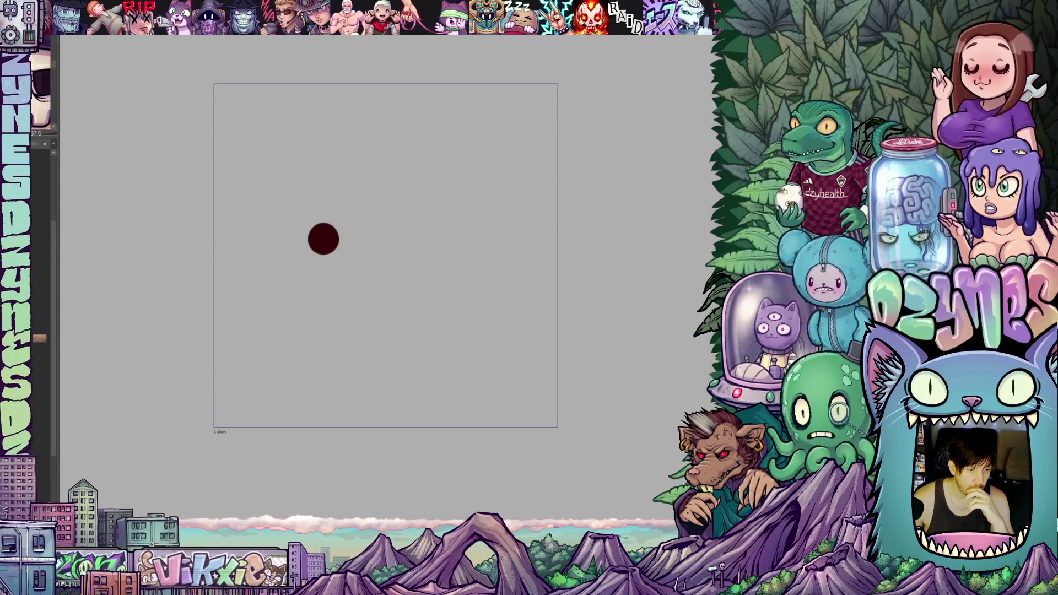
Free-transform the dot layer, undo a trial drag, and nudge it slightly down and right.
{"action": "key", "text": "ctrl+t"}
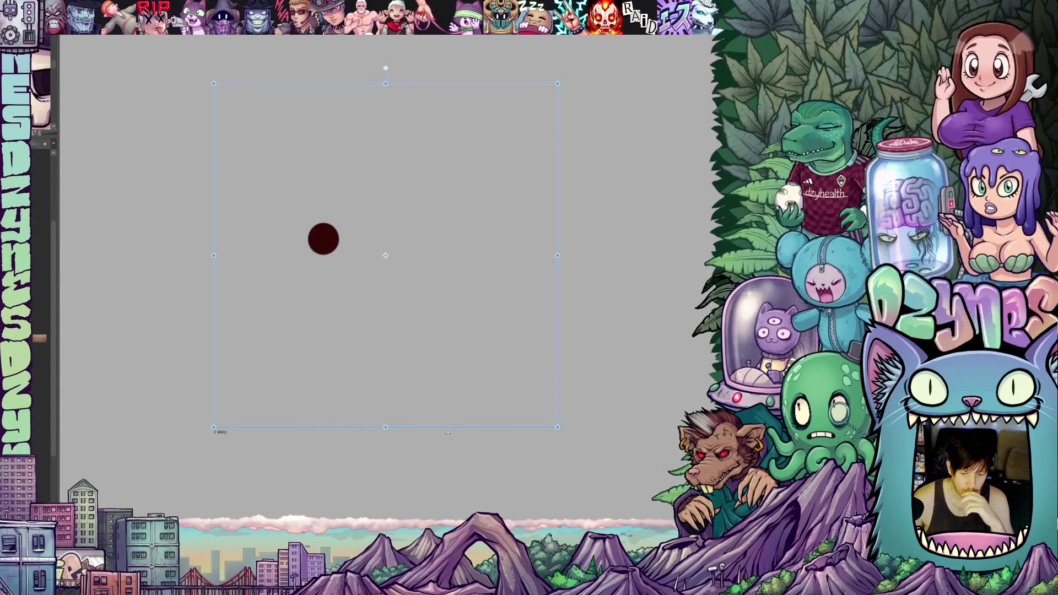
{"action": "left_click_drag", "start_coordinate": [447, 430], "coordinate": [458, 440]}
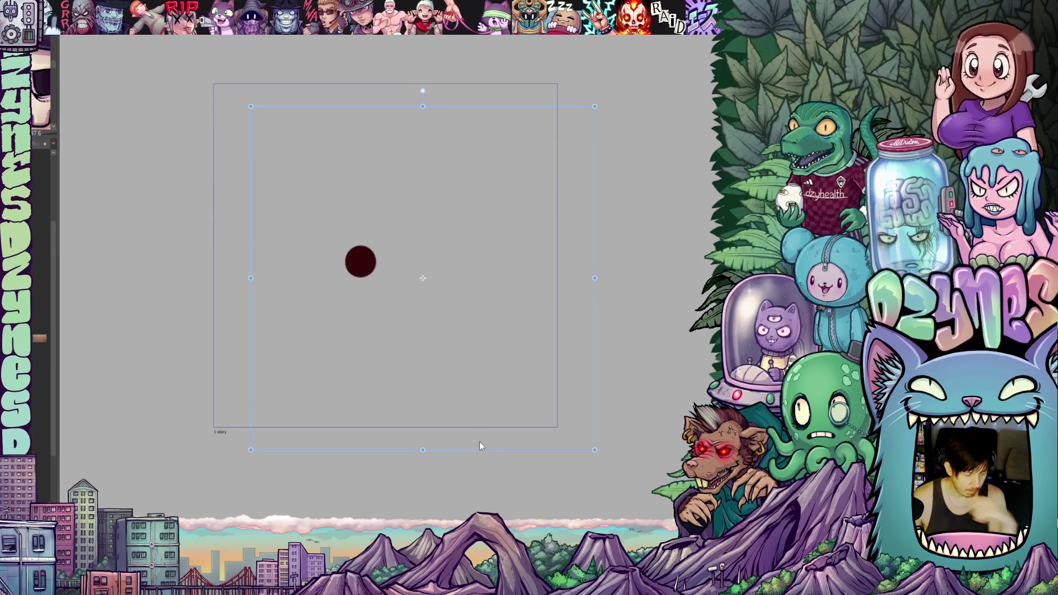
{"action": "key", "text": "ctrl+z"}
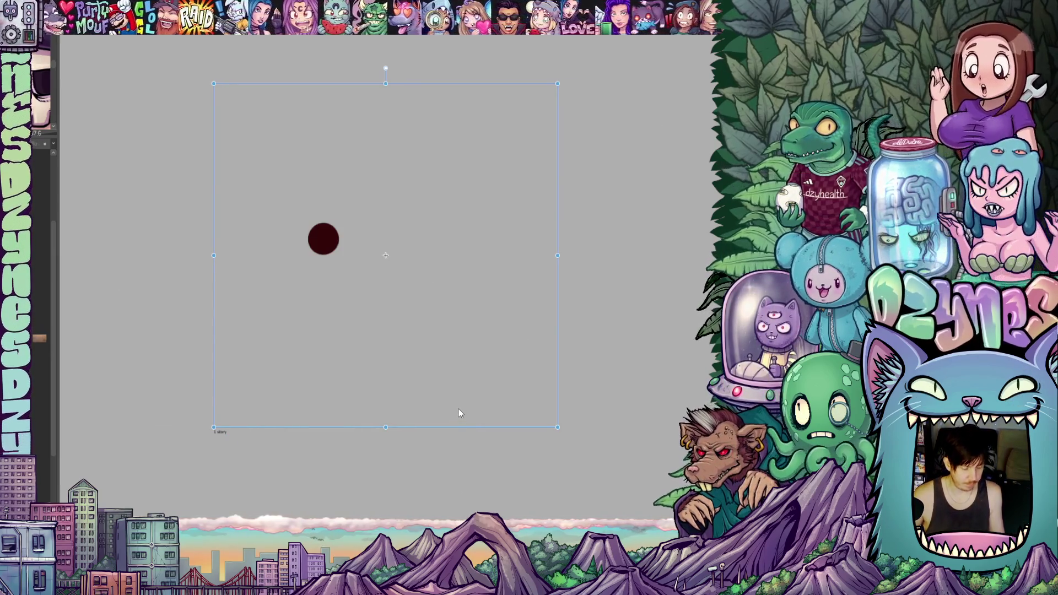
{"action": "key", "text": "Down"}
{"action": "key", "text": "Down"}
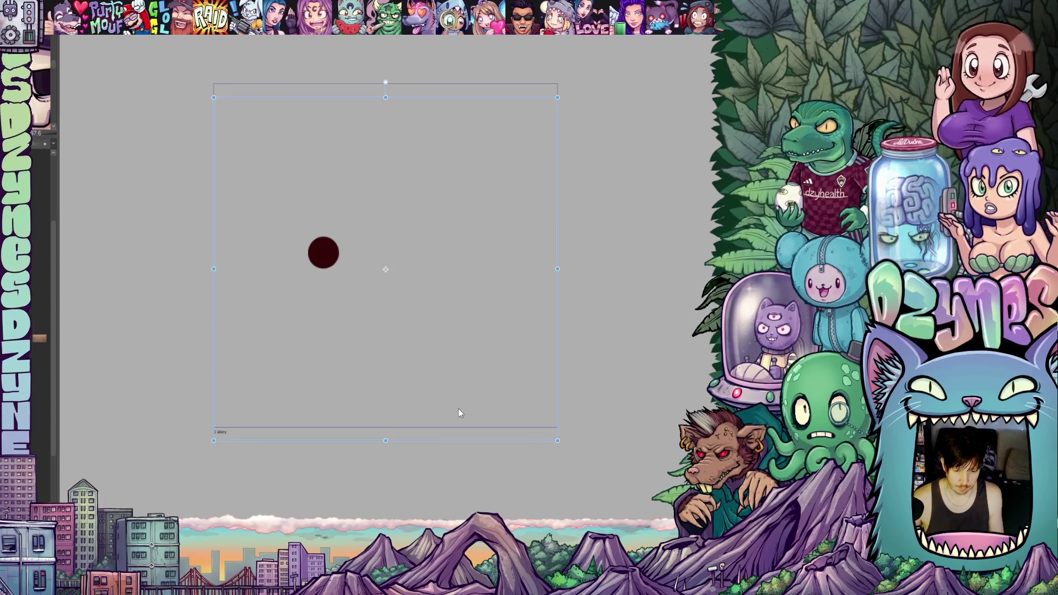
{"action": "key", "text": "Right"}
{"action": "key", "text": "Right"}
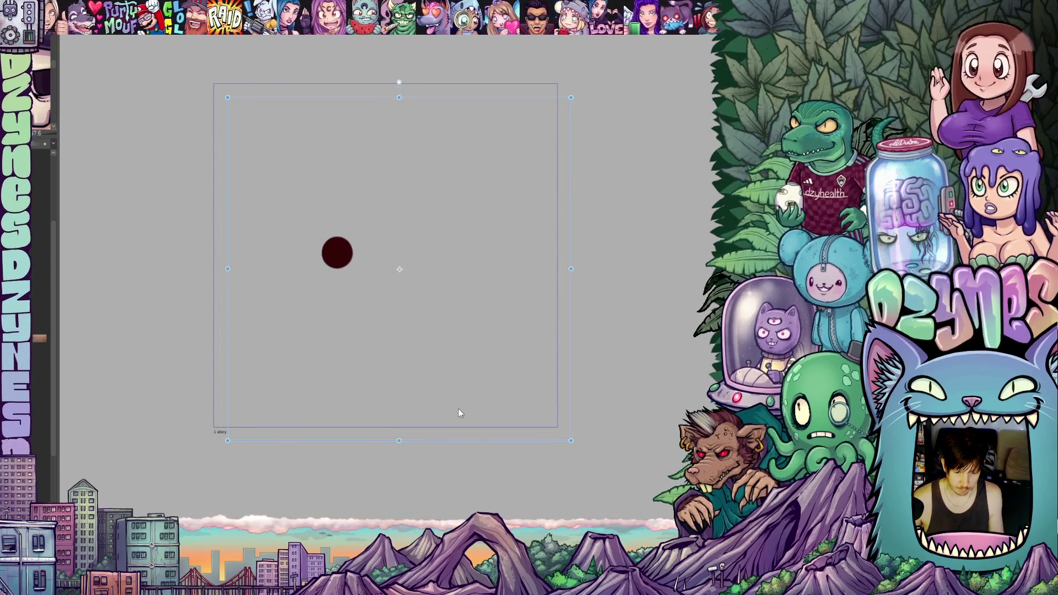
{"action": "key", "text": "Right"}
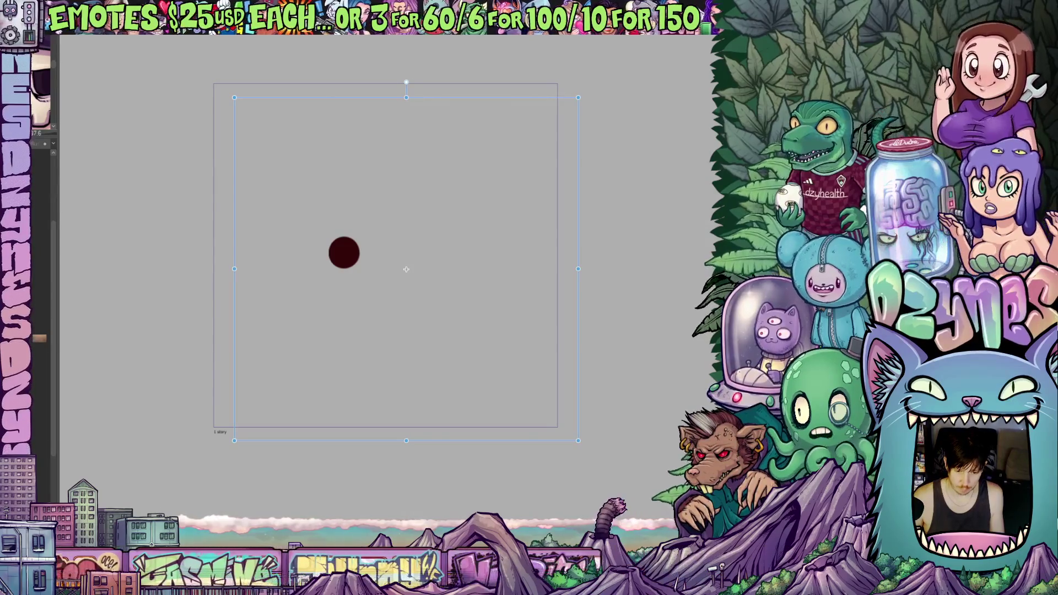
Fine-tune the dark red dot further right and a little lower with small nudges and a drag.
{"action": "key", "text": "Right"}
{"action": "key", "text": "Up"}
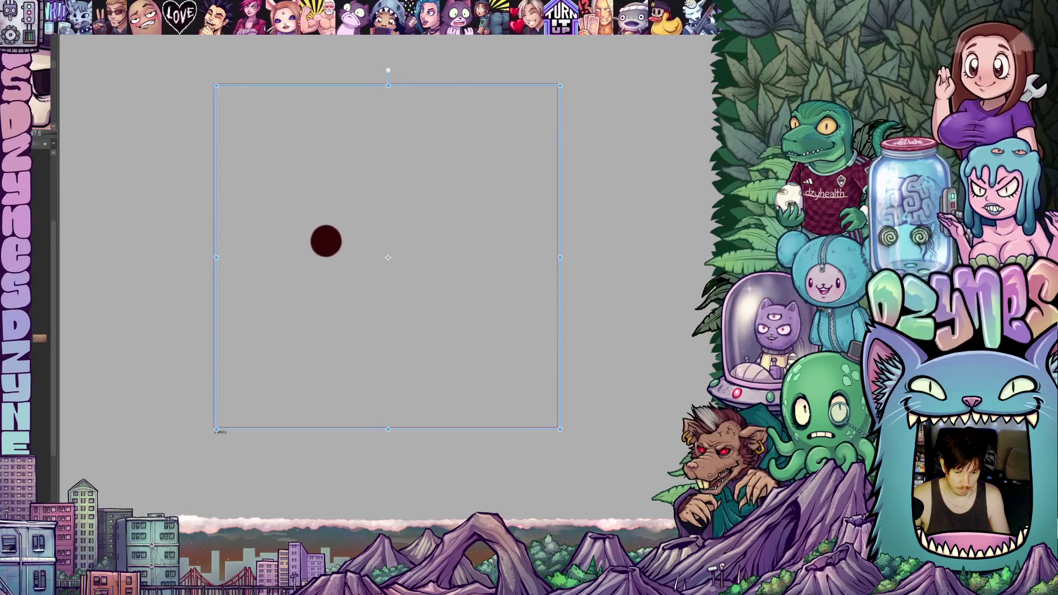
{"action": "key", "text": "Right"}
{"action": "key", "text": "Down"}
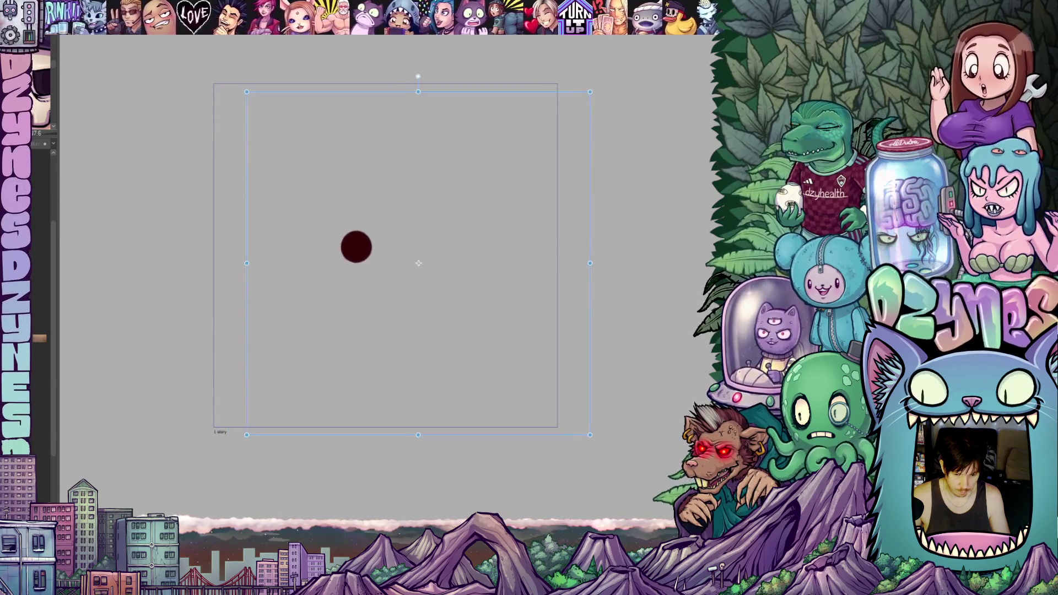
{"action": "key", "text": "Left"}
{"action": "key", "text": "Up"}
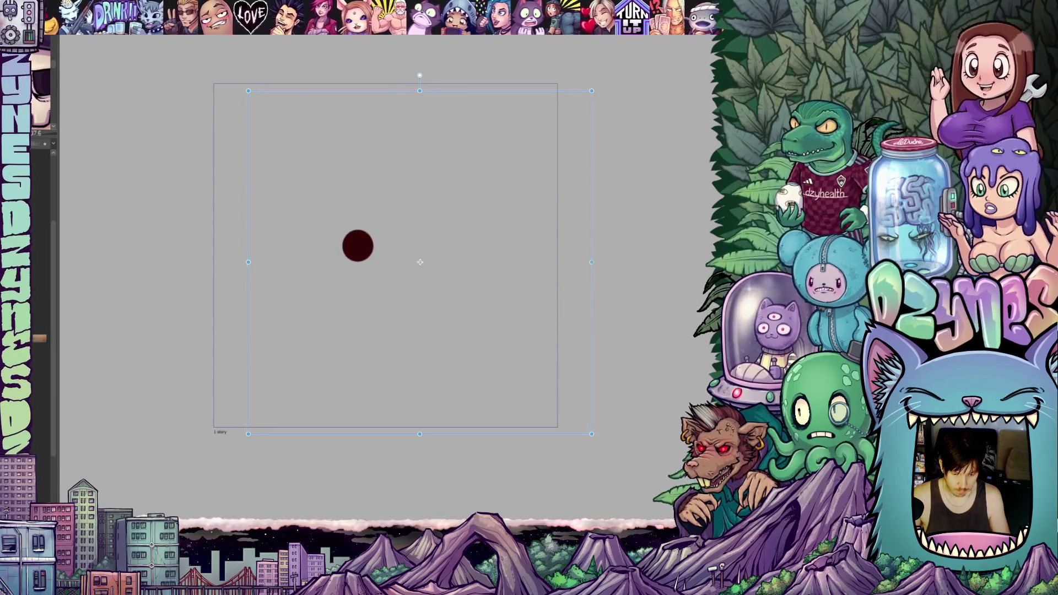
{"action": "left_click_drag", "start_coordinate": [390, 259], "coordinate": [409, 268]}
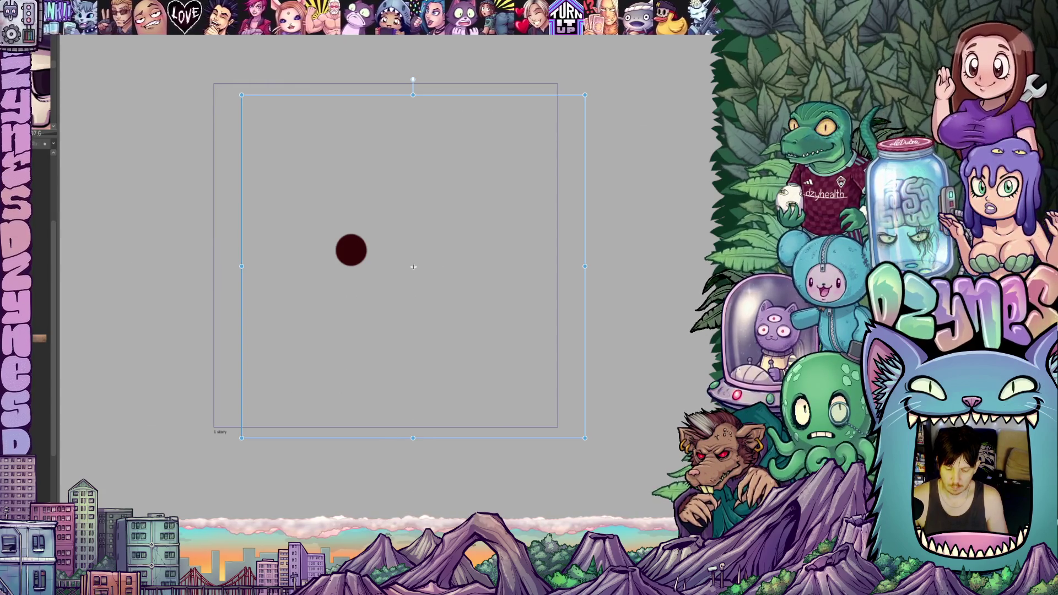
Pan the view slightly left and switch to the pirate-dock artwork.
{"action": "mouse_move", "coordinate": [414, 267]}
{"action": "left_mouse_down"}
{"action": "mouse_move", "coordinate": [396, 266]}
{"action": "mouse_move", "coordinate": [405, 267]}
{"action": "left_mouse_up"}
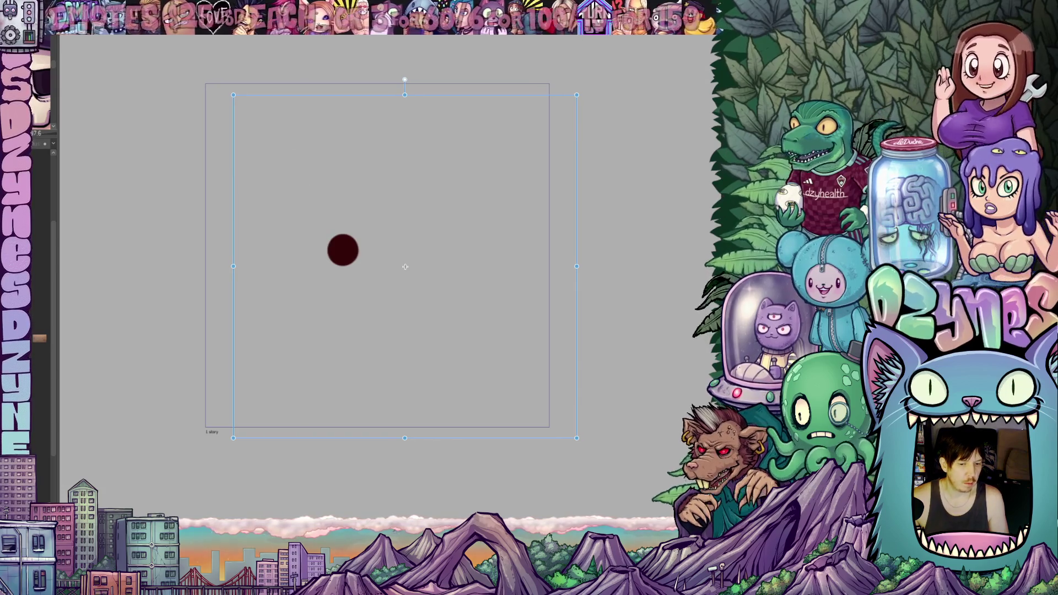
{"action": "key", "text": "ctrl+Tab"}
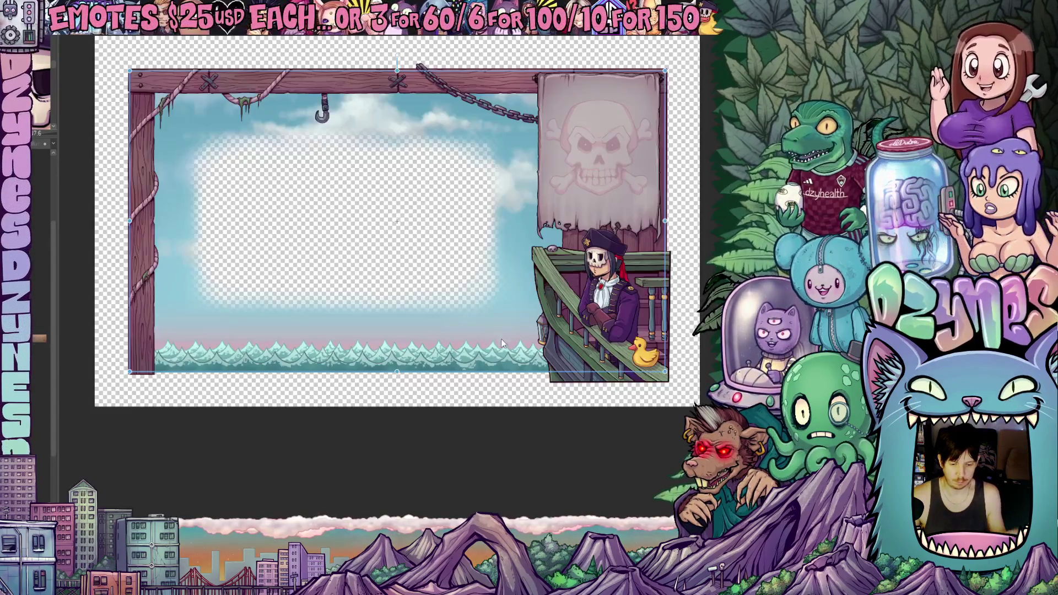
Zoom in on the pirate-dock wave strip and nudge it slightly down and left.
{"action": "scroll", "coordinate": [346, 432], "scroll_direction": "up", "scroll_amount": 3}
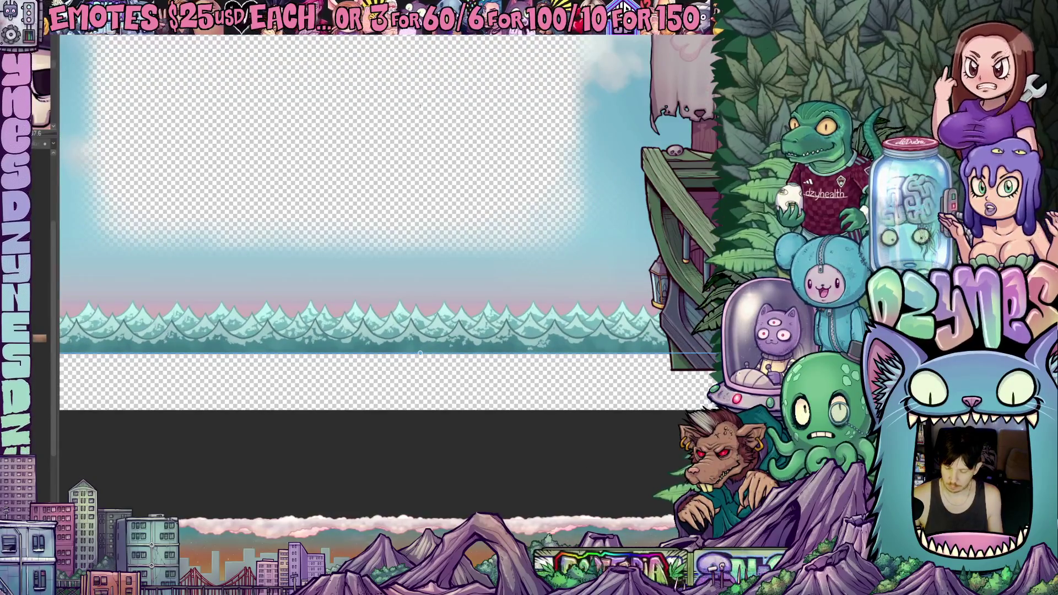
{"action": "scroll", "coordinate": [575, 409], "scroll_direction": "up", "scroll_amount": 1}
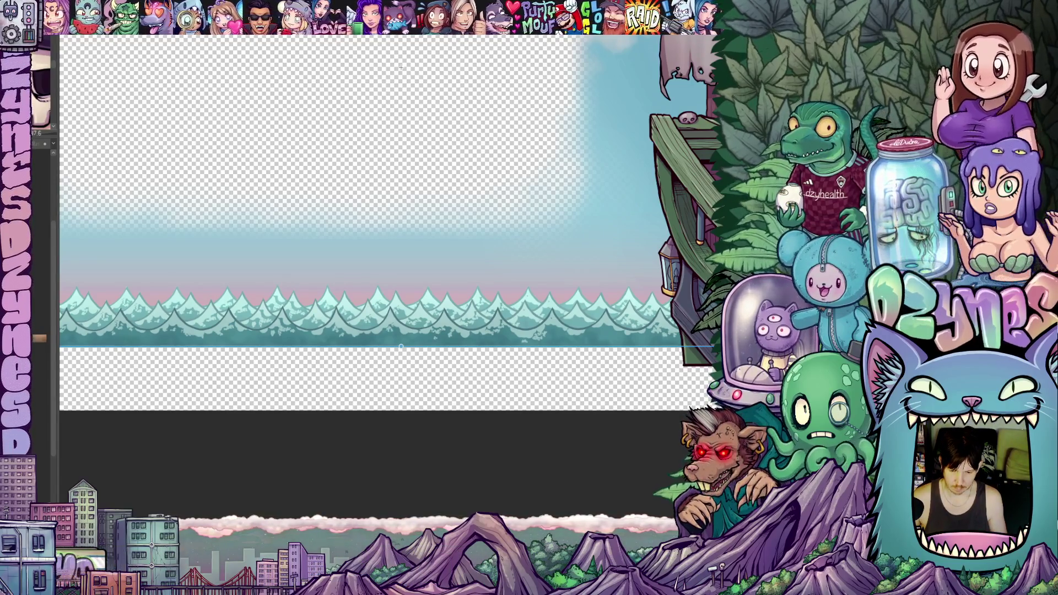
{"action": "key", "text": "shift+Down"}
{"action": "key", "text": "shift+Left"}
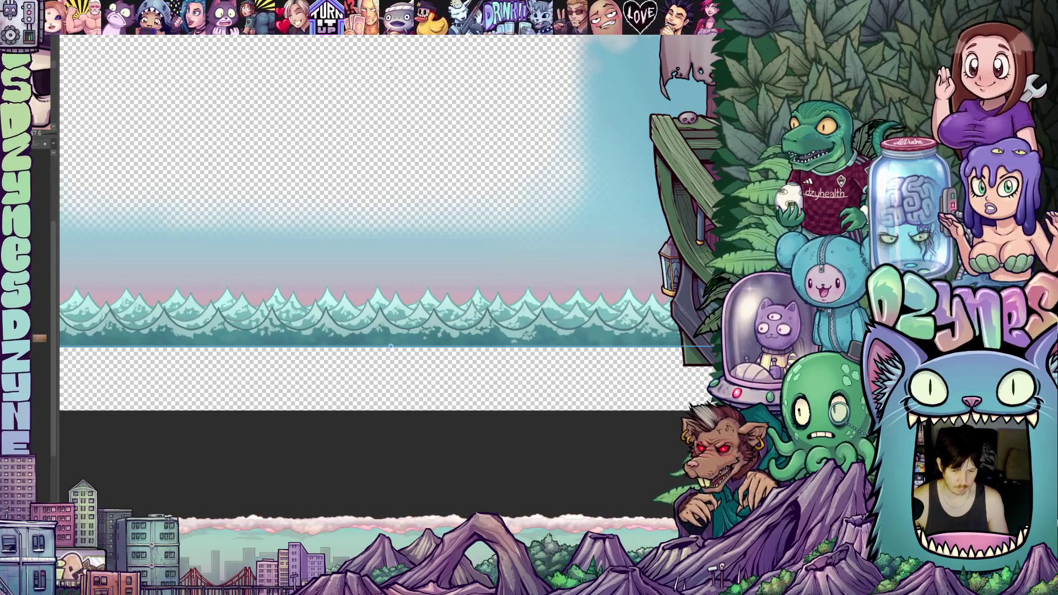
Move the wave strip a few pixels lower and show its layer bounds.
{"action": "left_click_drag", "start_coordinate": [391, 67], "coordinate": [391, 72]}
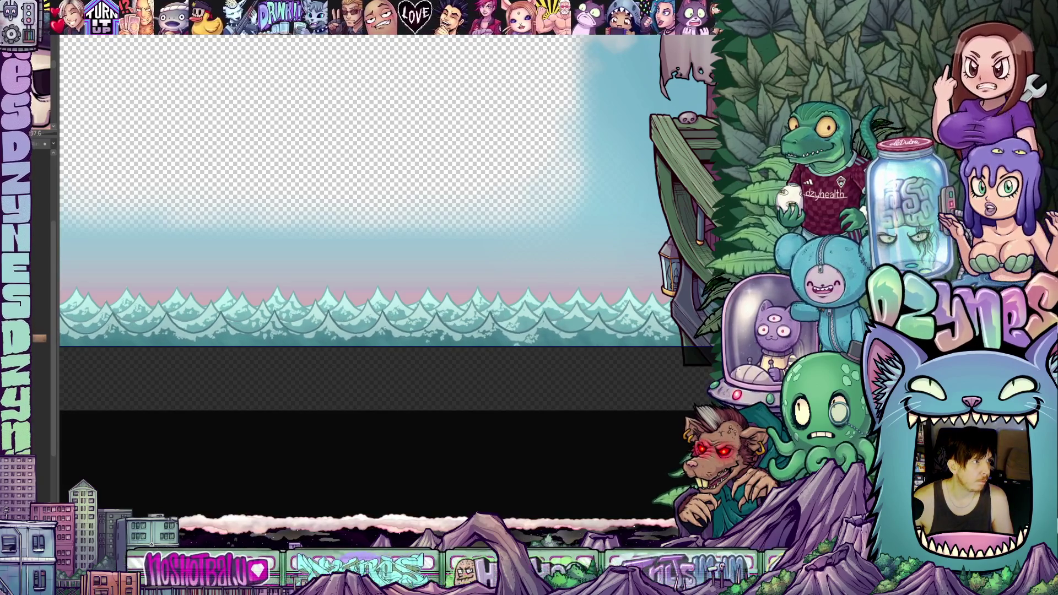
{"action": "key", "text": "Return"}
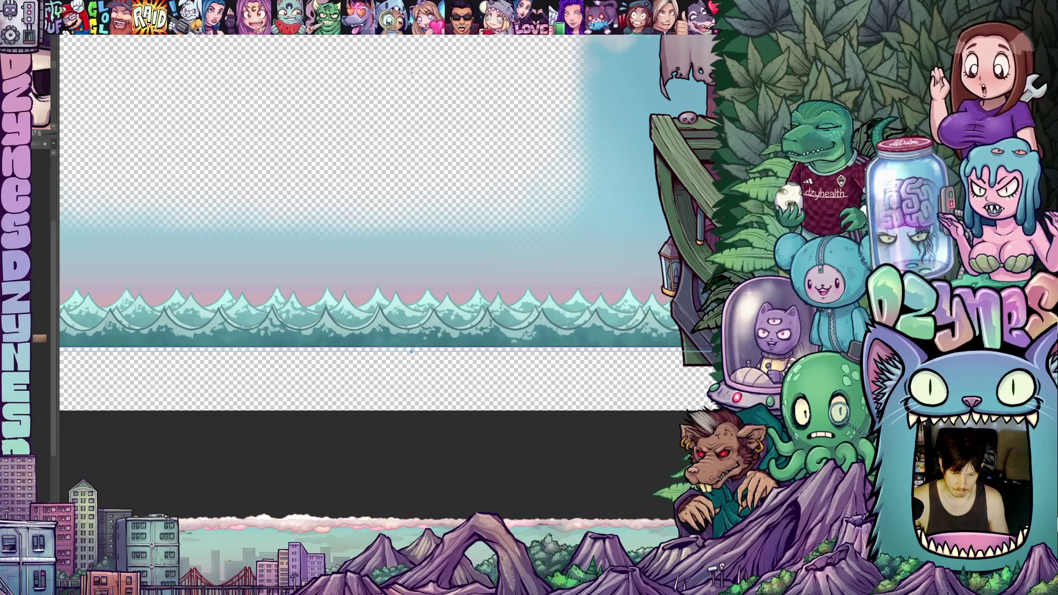
Fine-tune the wave strip with small drags, leaving it slightly higher and further right.
{"action": "left_click_drag", "start_coordinate": [411, 72], "coordinate": [411, 67]}
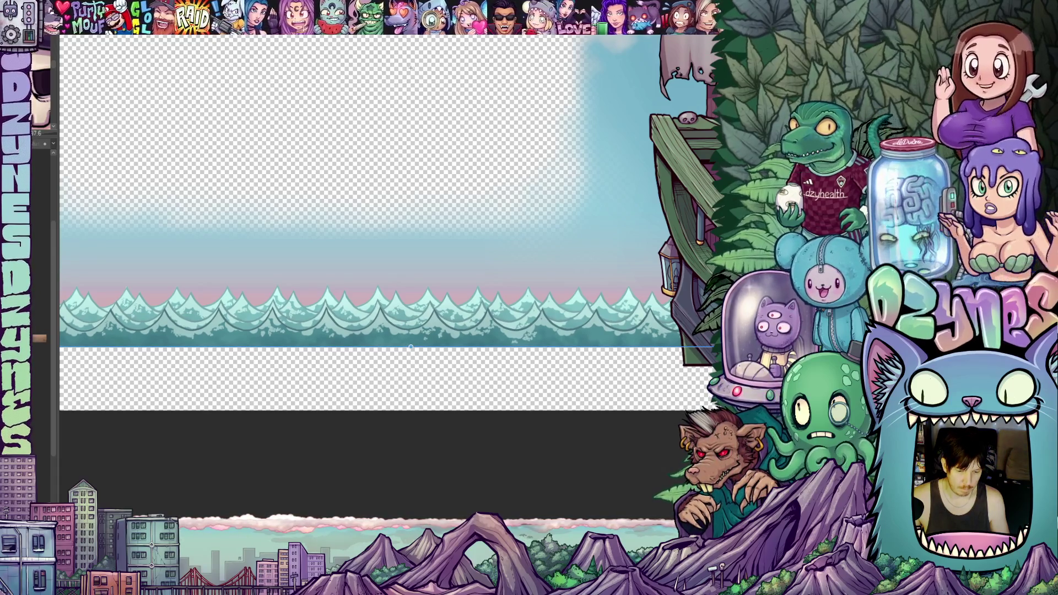
{"action": "left_click_drag", "start_coordinate": [410, 67], "coordinate": [405, 72]}
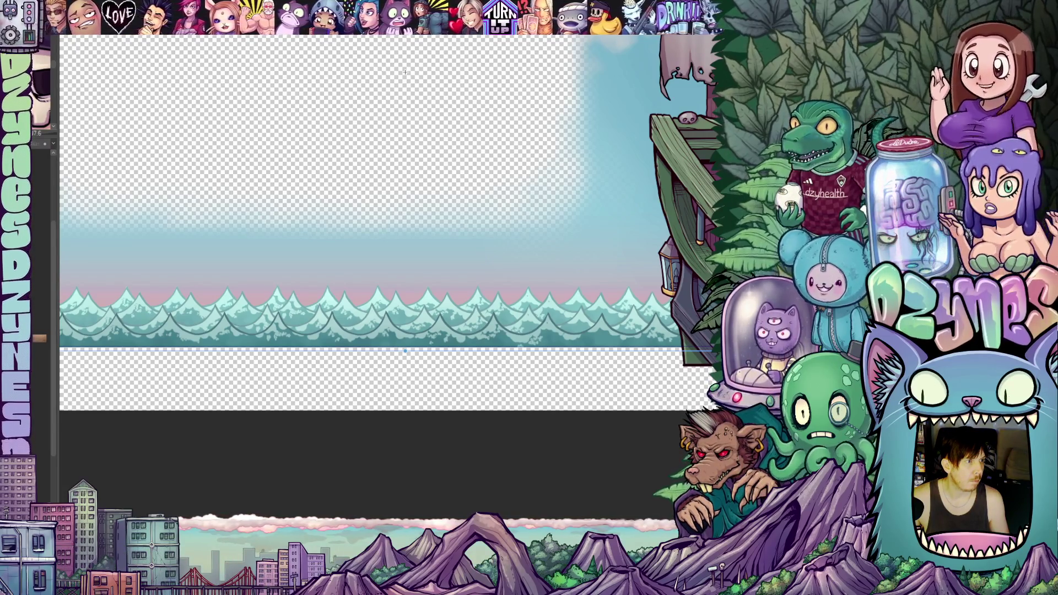
{"action": "left_click_drag", "start_coordinate": [405, 72], "coordinate": [412, 66]}
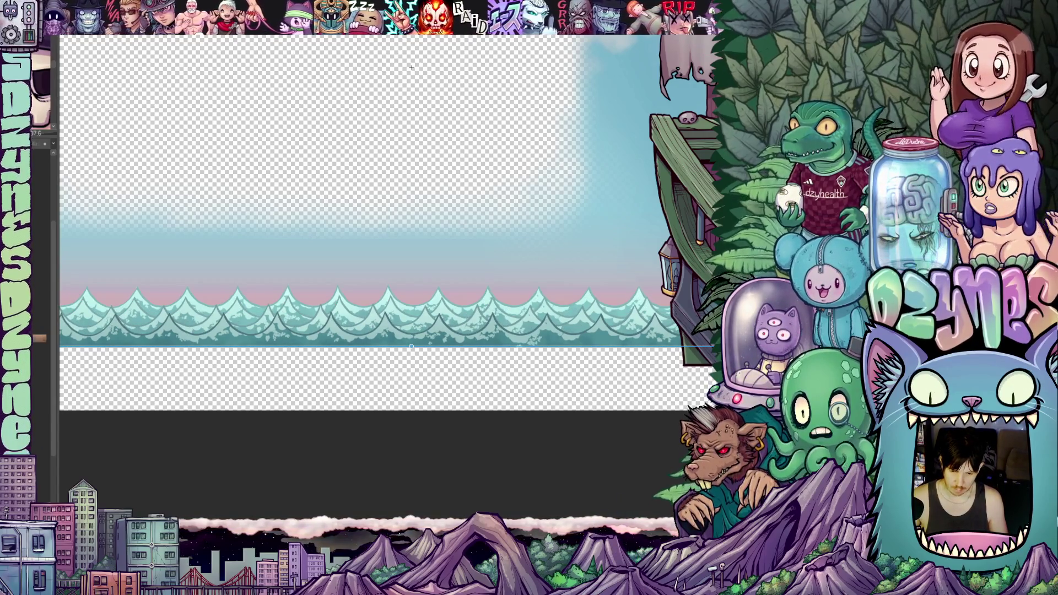
{"action": "left_click_drag", "start_coordinate": [411, 67], "coordinate": [406, 72]}
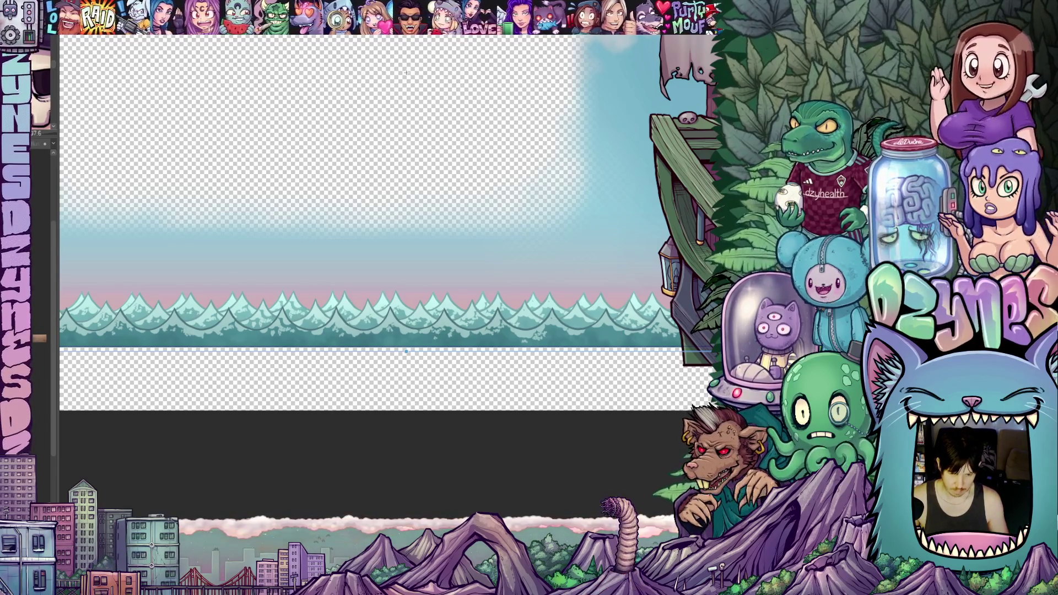
{"action": "left_click_drag", "start_coordinate": [400, 72], "coordinate": [400, 68]}
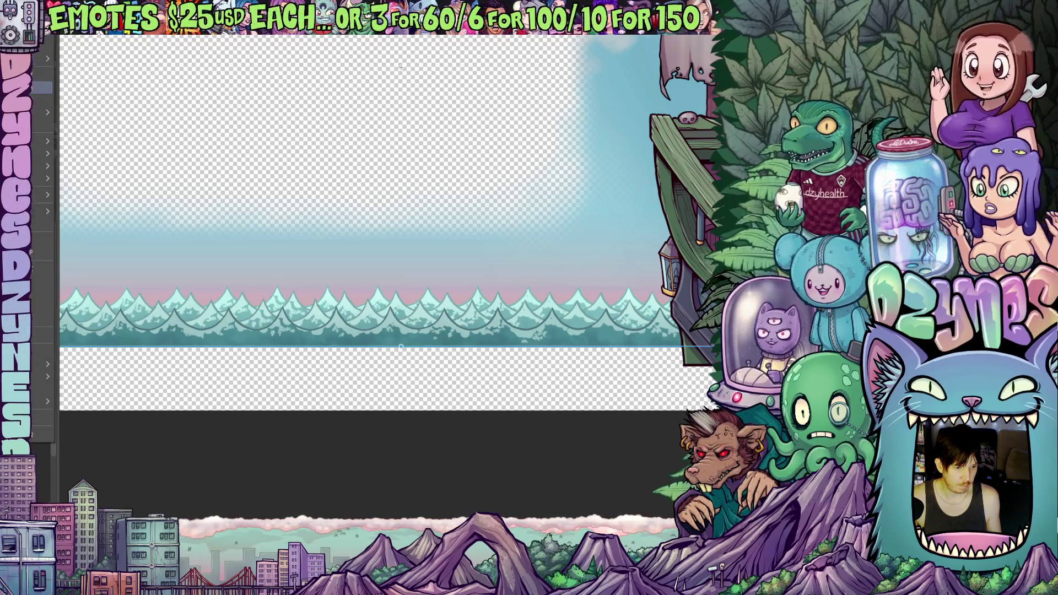
{"action": "key", "text": "Escape"}
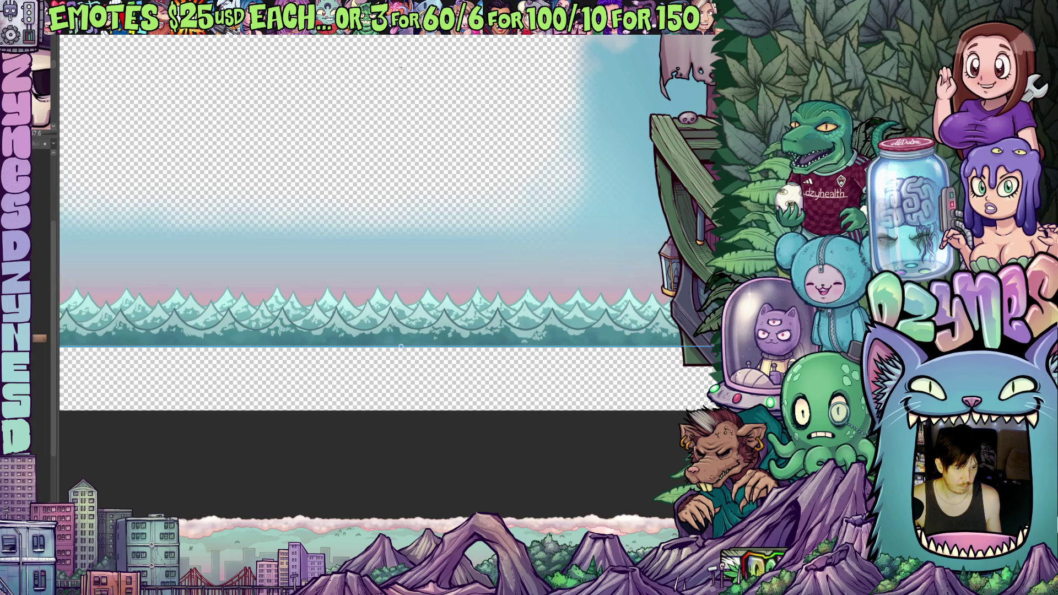
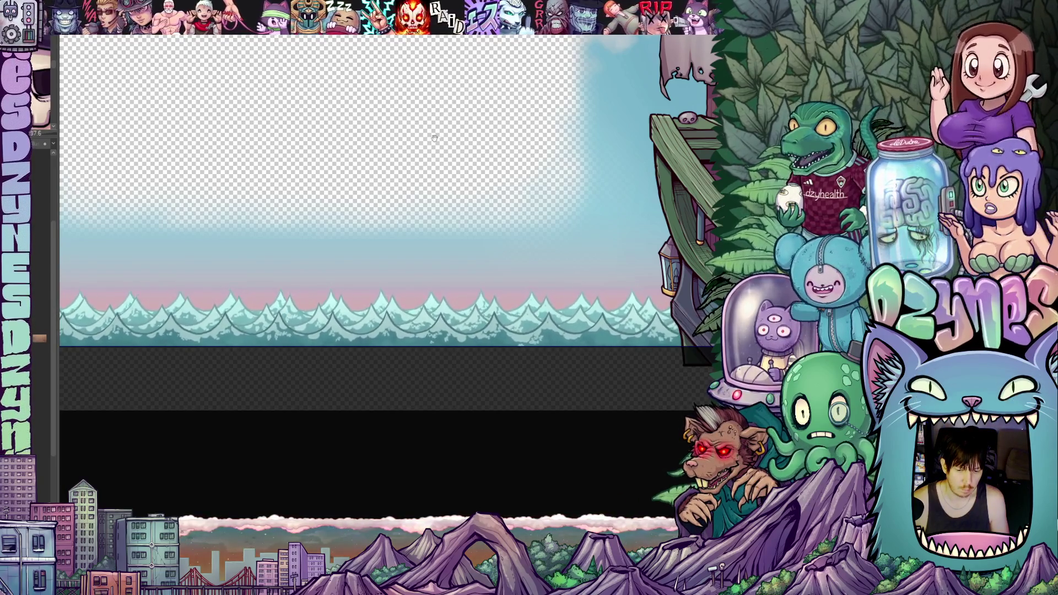
Put the waves layer into Free Transform with Ctrl+T.
{"action": "scroll", "coordinate": [428, 141], "scroll_direction": "down", "scroll_amount": 3}
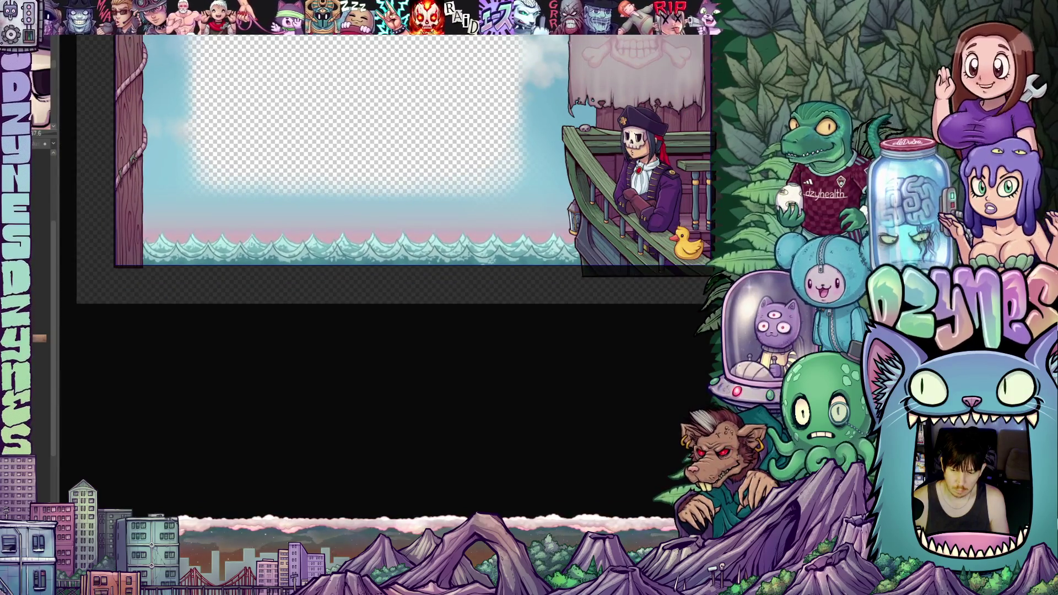
{"action": "scroll", "coordinate": [676, 306], "scroll_direction": "up", "scroll_amount": 3}
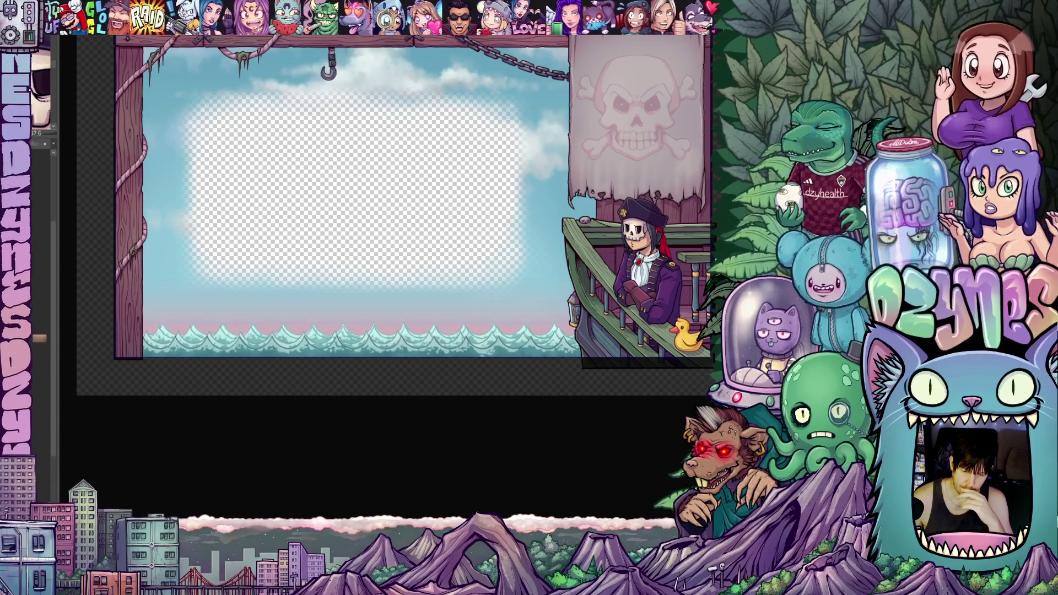
{"action": "scroll", "coordinate": [471, 241], "scroll_direction": "down", "scroll_amount": 2}
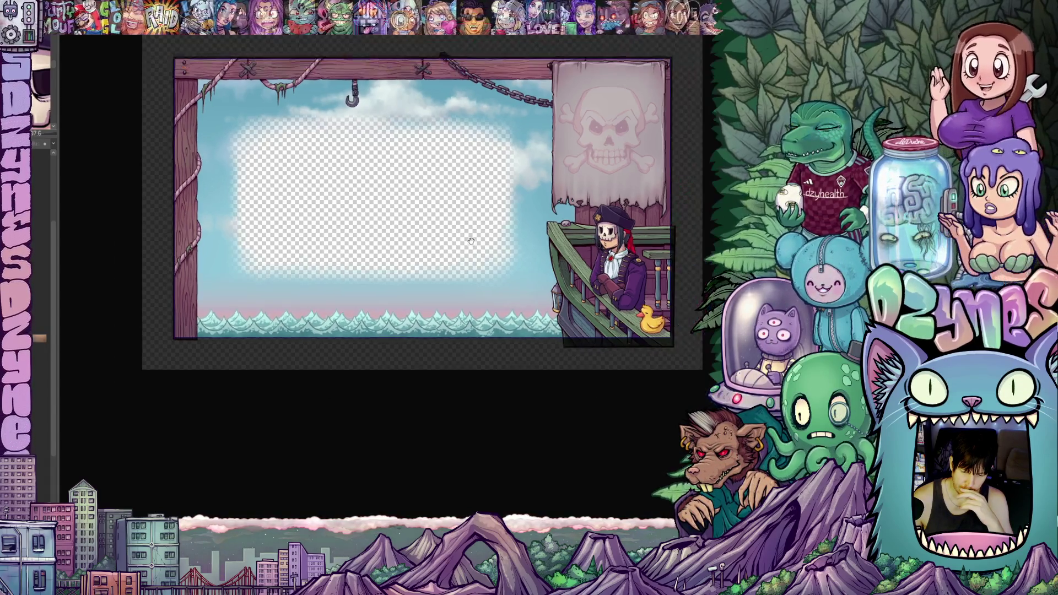
{"action": "scroll", "coordinate": [488, 249], "scroll_direction": "up", "scroll_amount": 2}
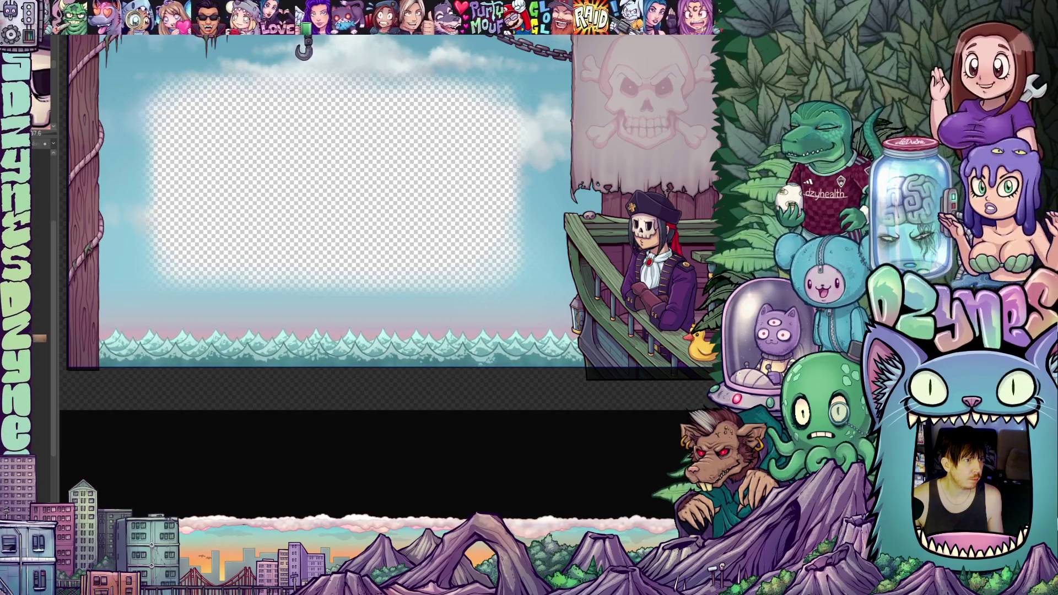
{"action": "key", "text": "ctrl+t"}
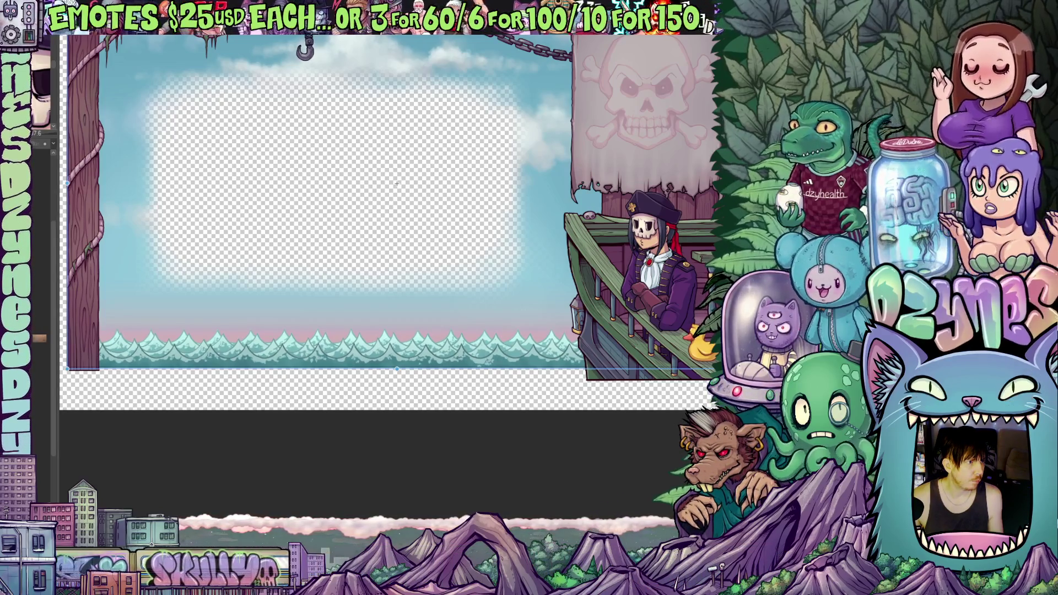
Nudge the waves layer about 3 px right and 5 px down.
{"action": "left_click_drag", "start_coordinate": [398, 182], "coordinate": [399, 184]}
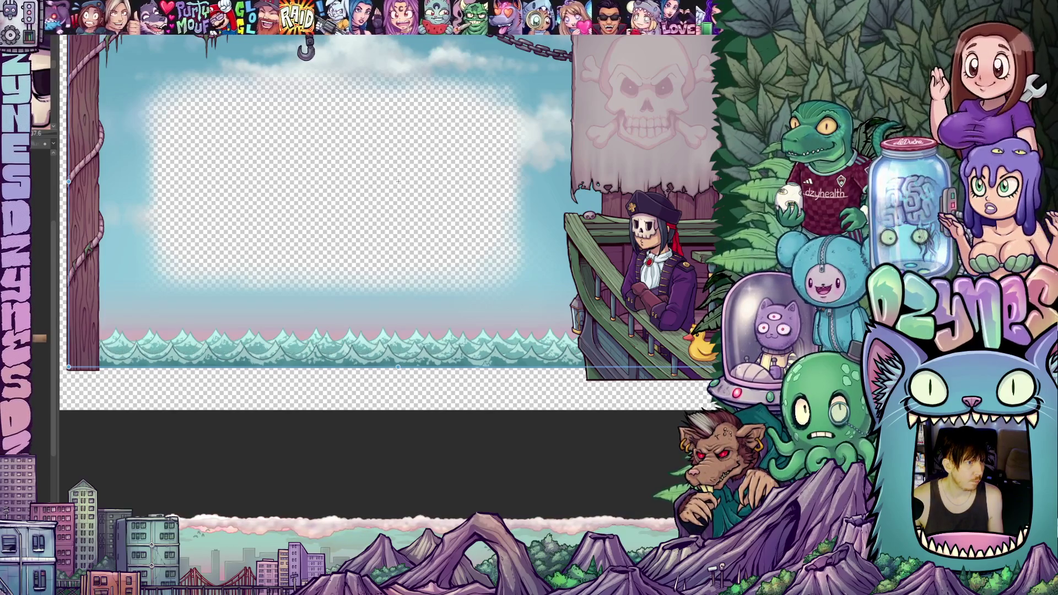
{"action": "scroll", "coordinate": [388, 303], "scroll_direction": "up", "scroll_amount": 2}
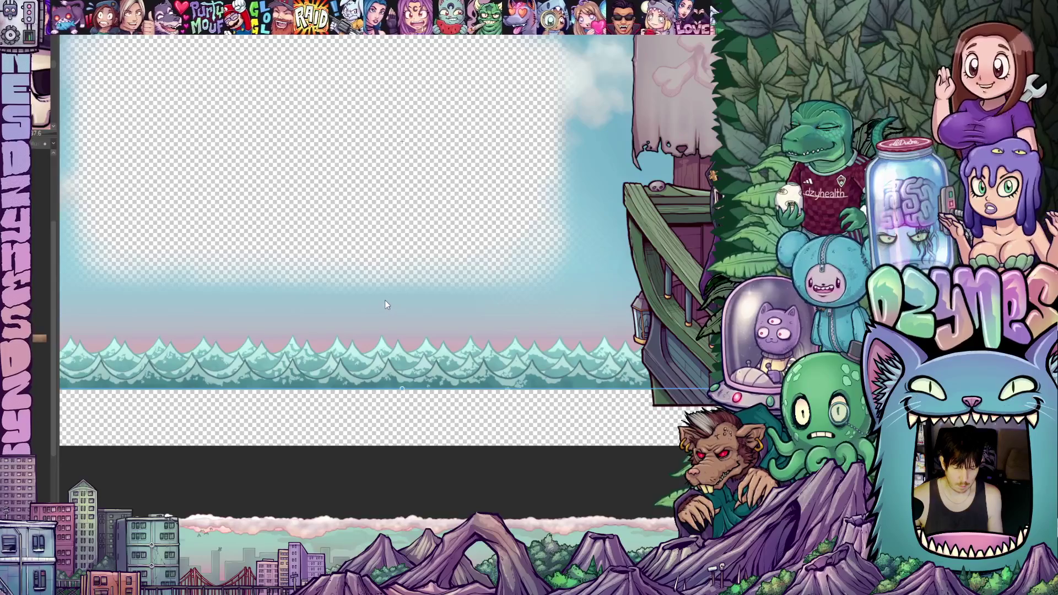
{"action": "scroll", "coordinate": [336, 268], "scroll_direction": "down", "scroll_amount": 2}
{"action": "scroll", "coordinate": [378, 317], "scroll_direction": "up", "scroll_amount": 3}
{"action": "scroll", "coordinate": [410, 312], "scroll_direction": "up", "scroll_amount": 2}
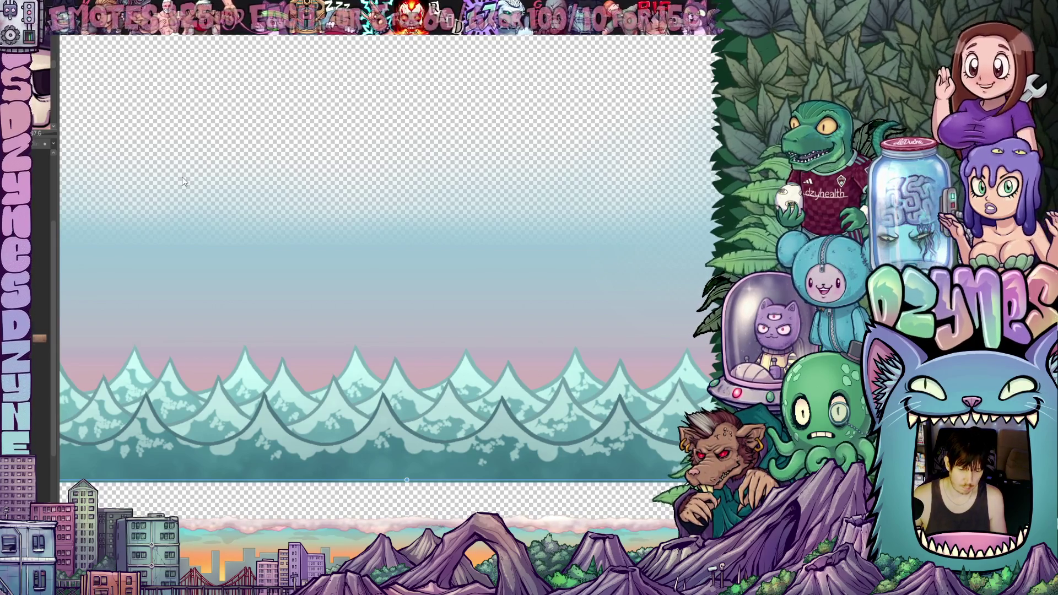
{"action": "scroll", "coordinate": [333, 417], "scroll_direction": "up", "scroll_amount": 3}
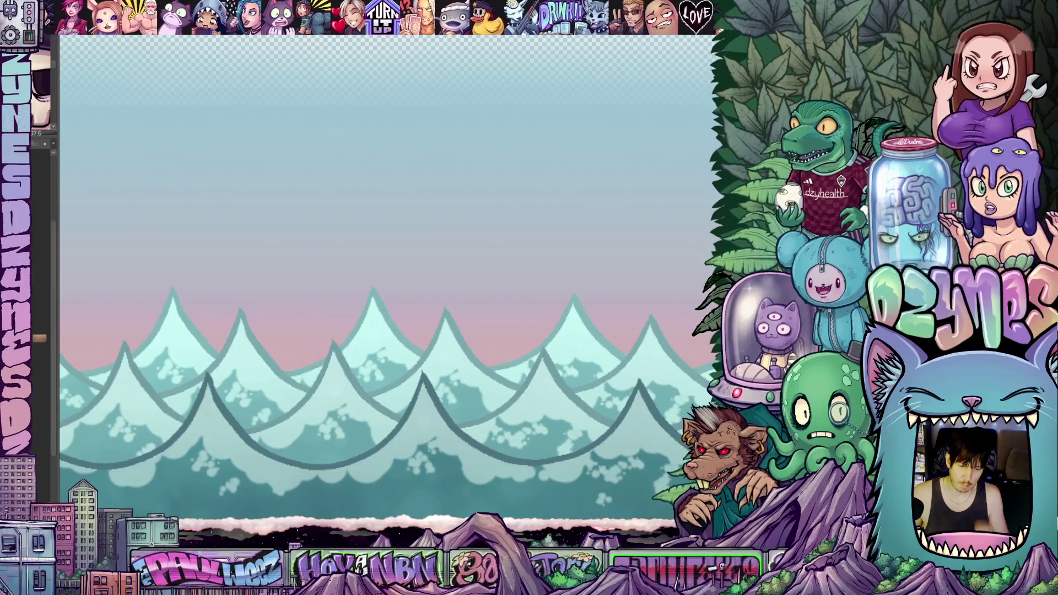
{"action": "scroll", "coordinate": [464, 302], "scroll_direction": "down", "scroll_amount": 10}
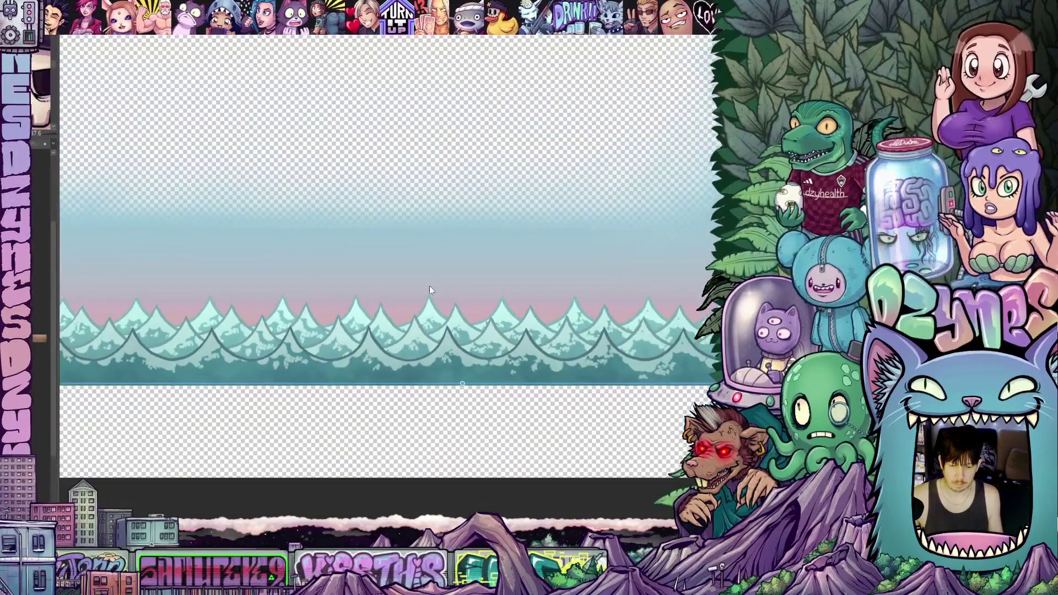
Zoom out until the whole pirate-ship artwork is visible, then free-transform the frame artwork.
{"action": "scroll", "coordinate": [419, 276], "scroll_direction": "down", "scroll_amount": 3}
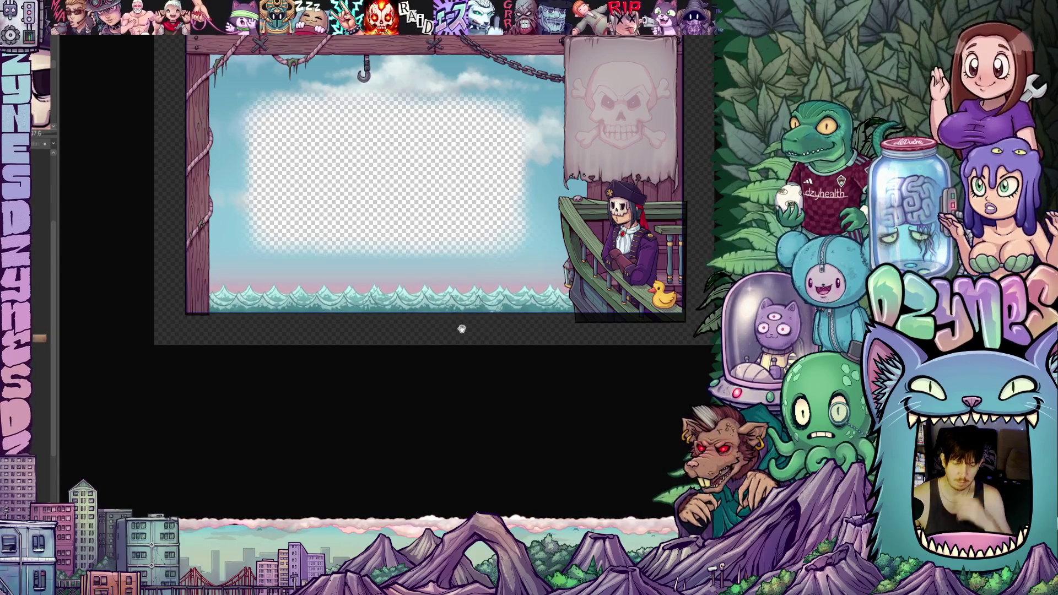
{"action": "scroll", "coordinate": [439, 316], "scroll_direction": "up", "scroll_amount": 1}
{"action": "scroll", "coordinate": [439, 317], "scroll_direction": "up", "scroll_amount": 5}
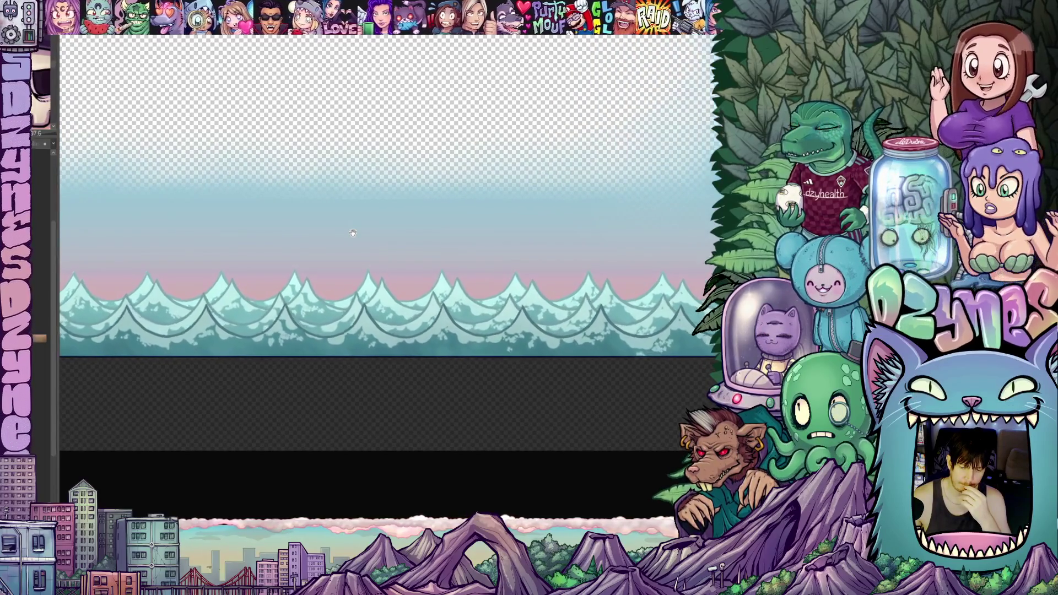
{"action": "scroll", "coordinate": [356, 237], "scroll_direction": "up", "scroll_amount": 2}
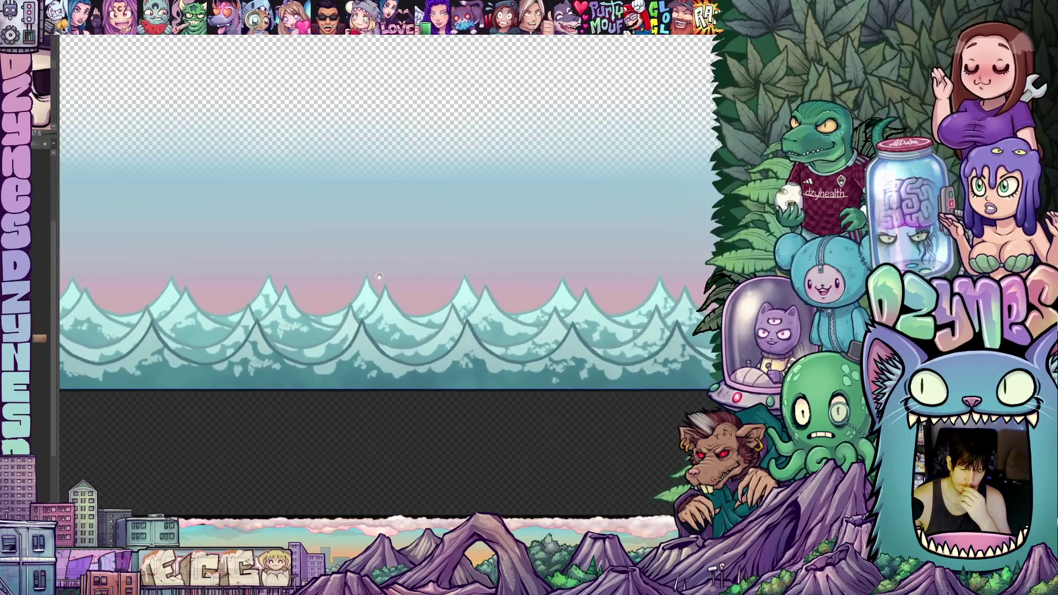
{"action": "scroll", "coordinate": [380, 278], "scroll_direction": "up", "scroll_amount": 1}
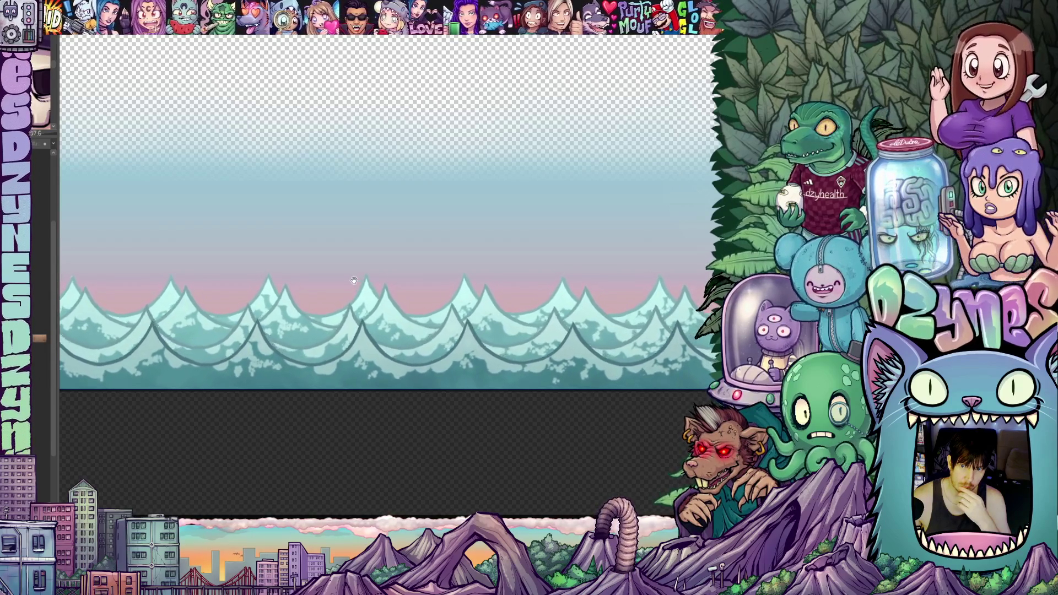
{"action": "scroll", "coordinate": [354, 281], "scroll_direction": "down", "scroll_amount": 3}
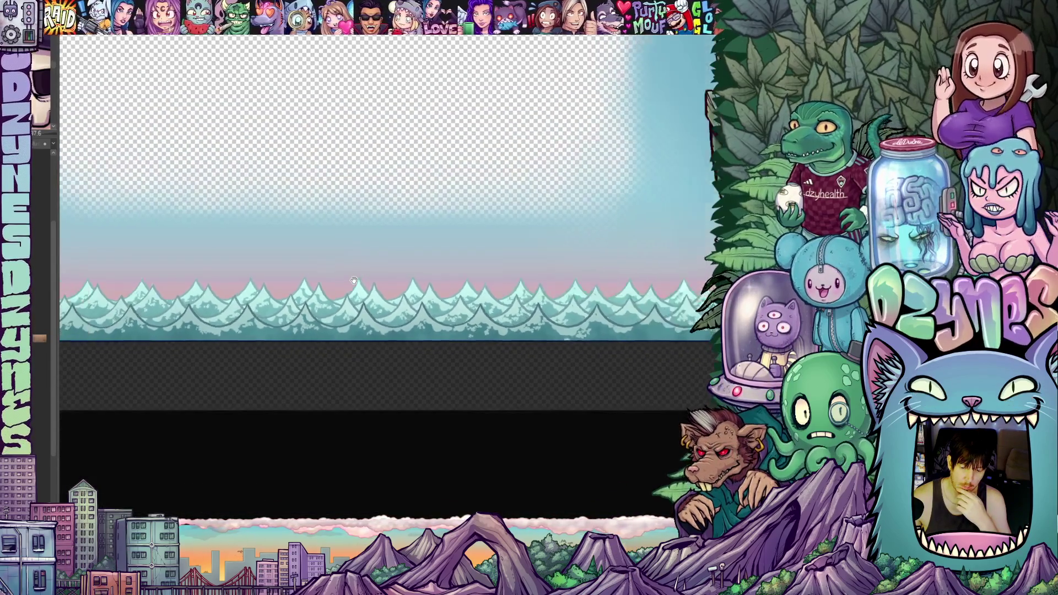
{"action": "scroll", "coordinate": [354, 281], "scroll_direction": "down", "scroll_amount": 2}
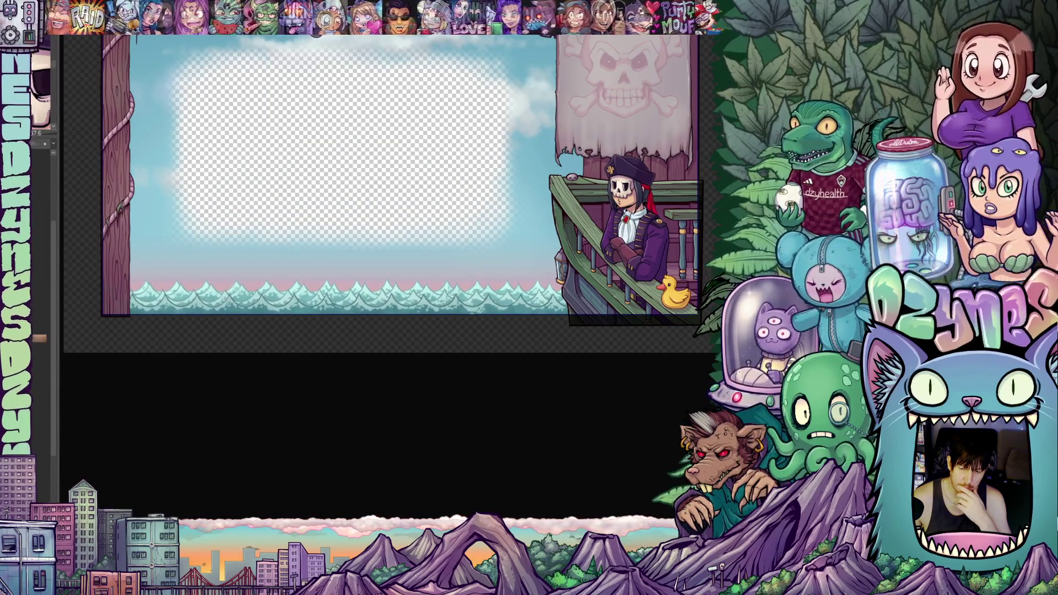
{"action": "scroll", "coordinate": [394, 209], "scroll_direction": "up", "scroll_amount": 3}
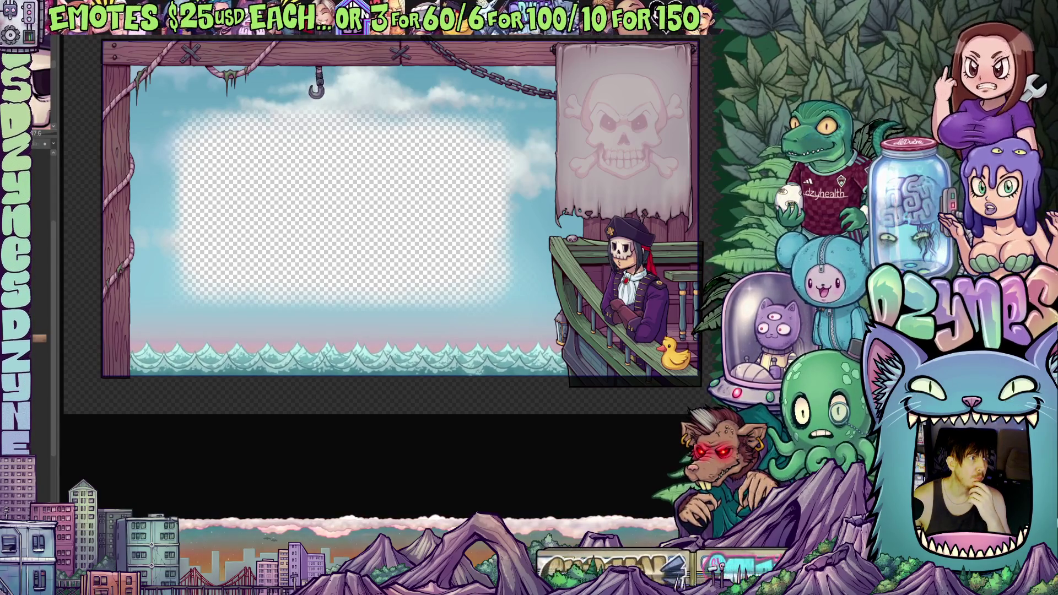
{"action": "key", "text": "ctrl+t"}
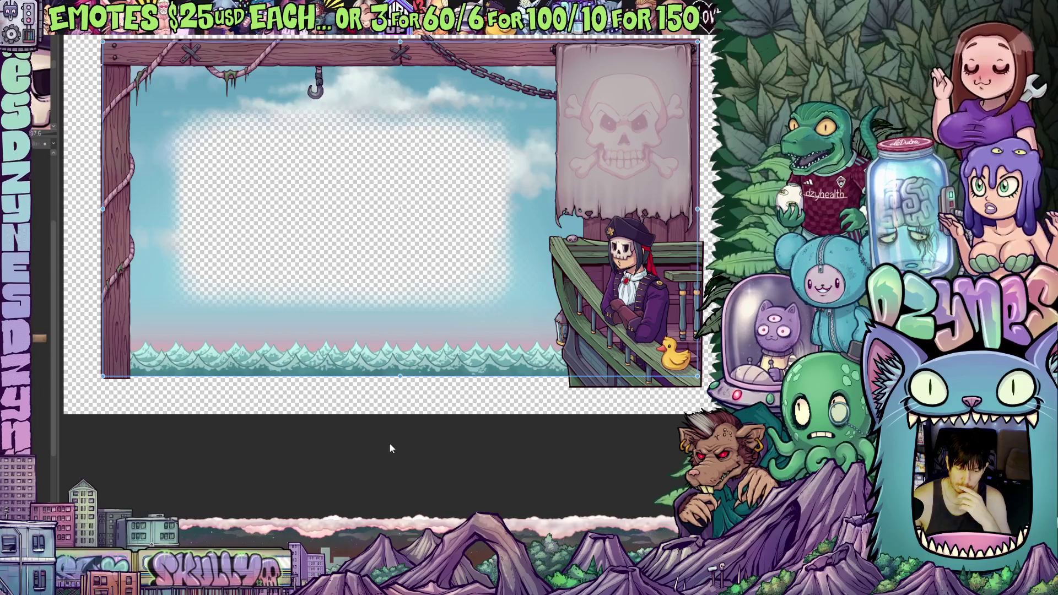
{"action": "key", "text": "Return"}
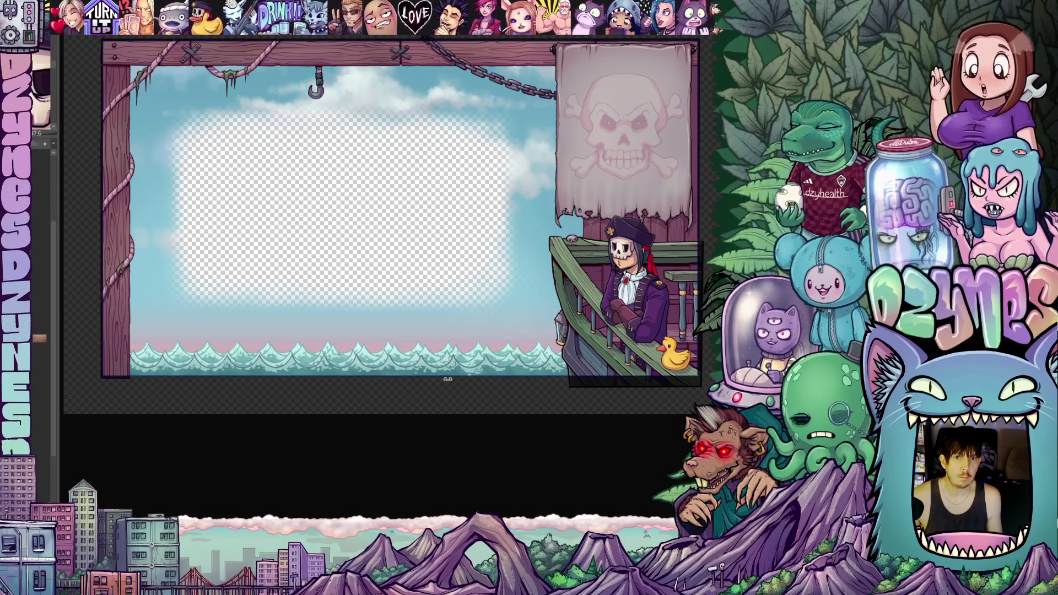
{"action": "key", "text": "ctrl+t"}
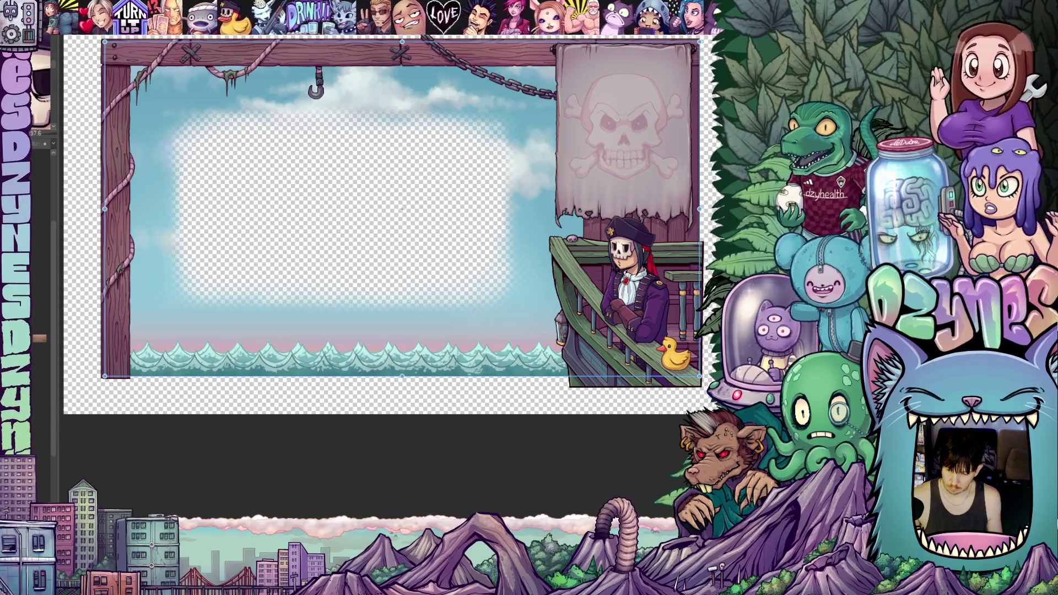
{"action": "key", "text": "Return"}
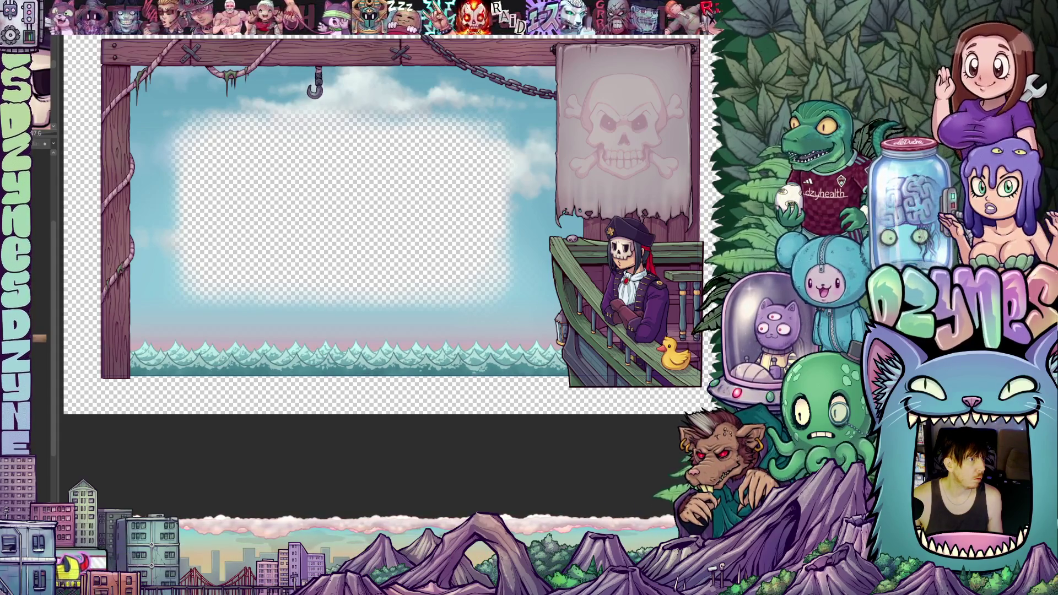
Select the frame artwork layer and save the overlay project with Ctrl+S.
{"action": "left_click", "coordinate": [651, 386]}
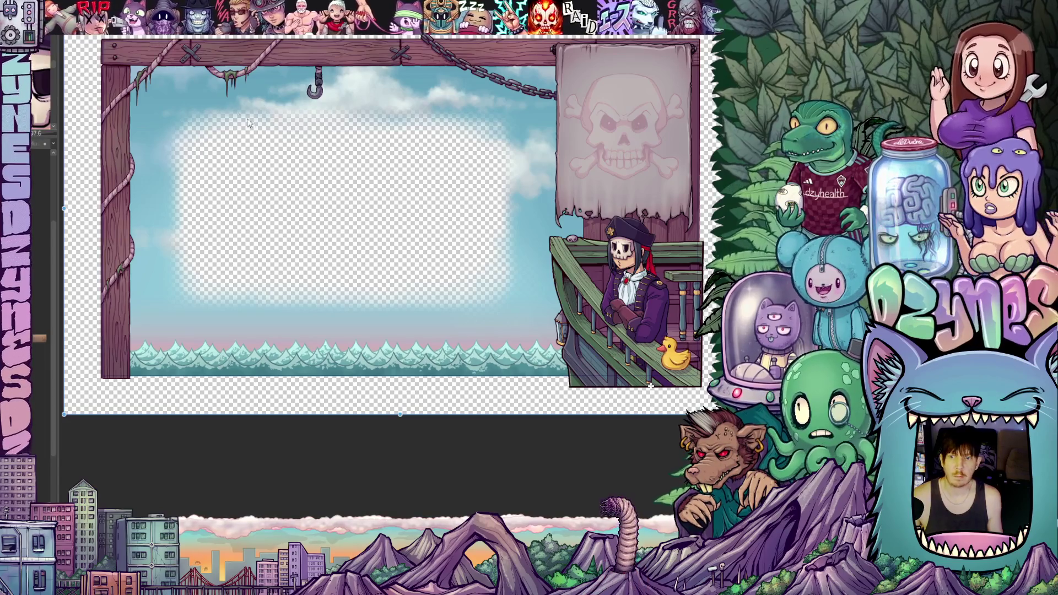
{"action": "key", "text": "ctrl+s"}
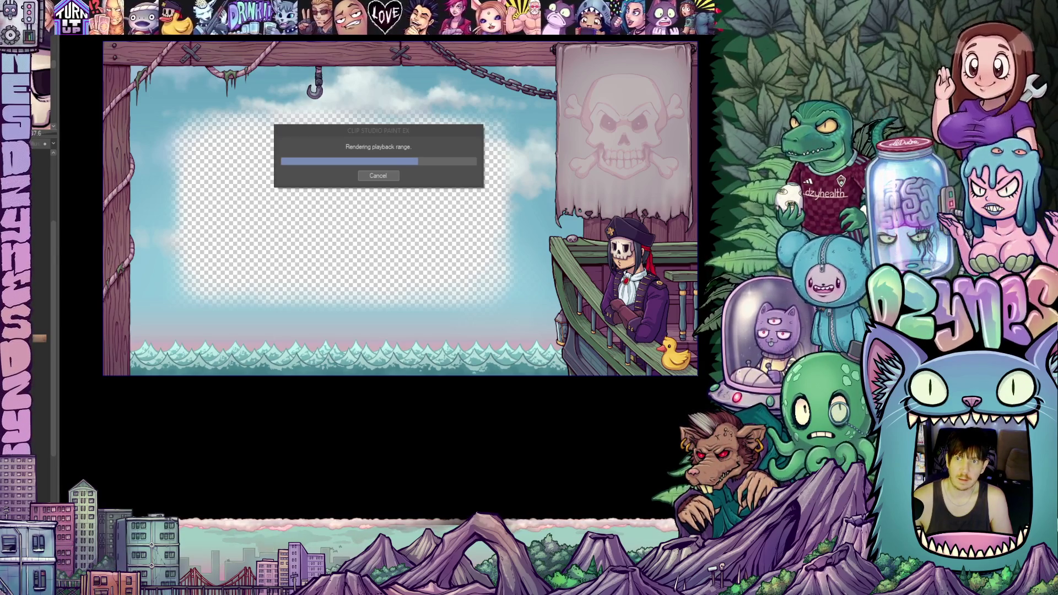
Switch to the web browser during rendering, then come back to the finished overlay.
{"action": "key", "text": "alt+Tab"}
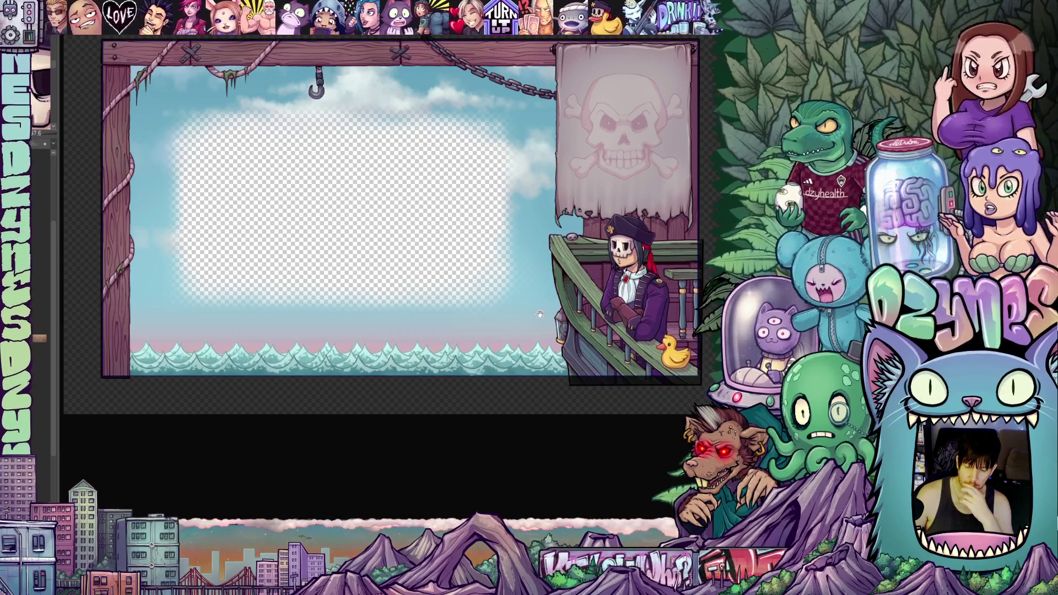
{"action": "scroll", "coordinate": [444, 178], "scroll_direction": "up", "scroll_amount": 1}
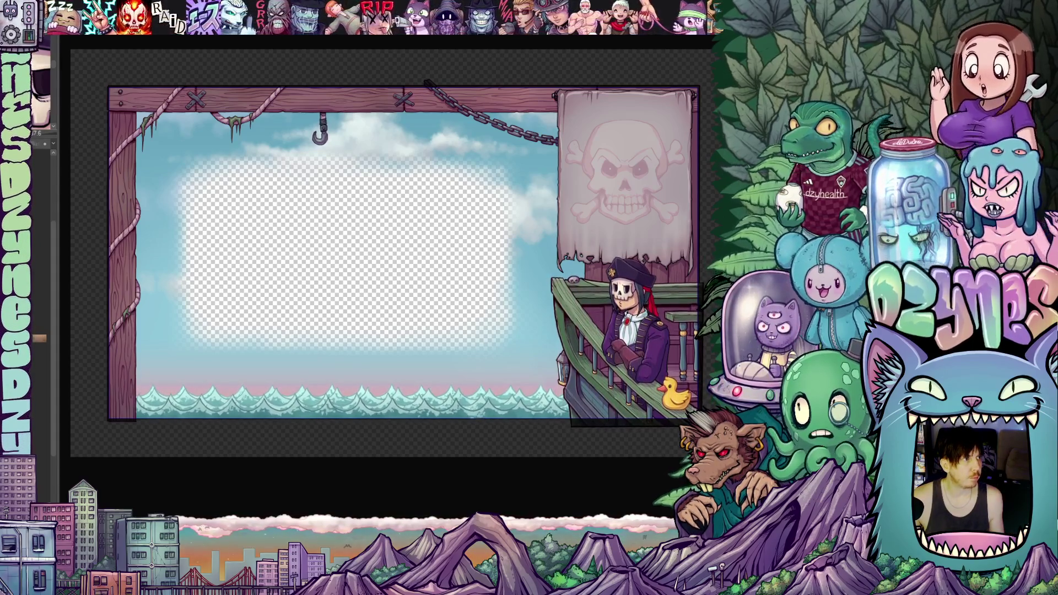
Show the overlay over transparency, confirm the transform, and select the pirate frame layer.
{"action": "left_click", "coordinate": [651, 424]}
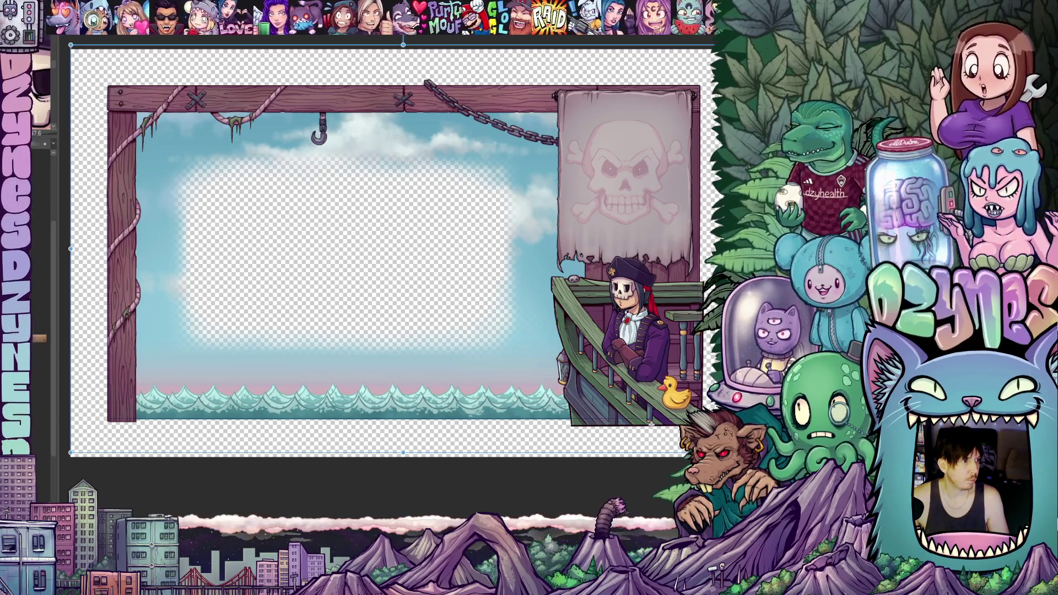
{"action": "key", "text": "Return"}
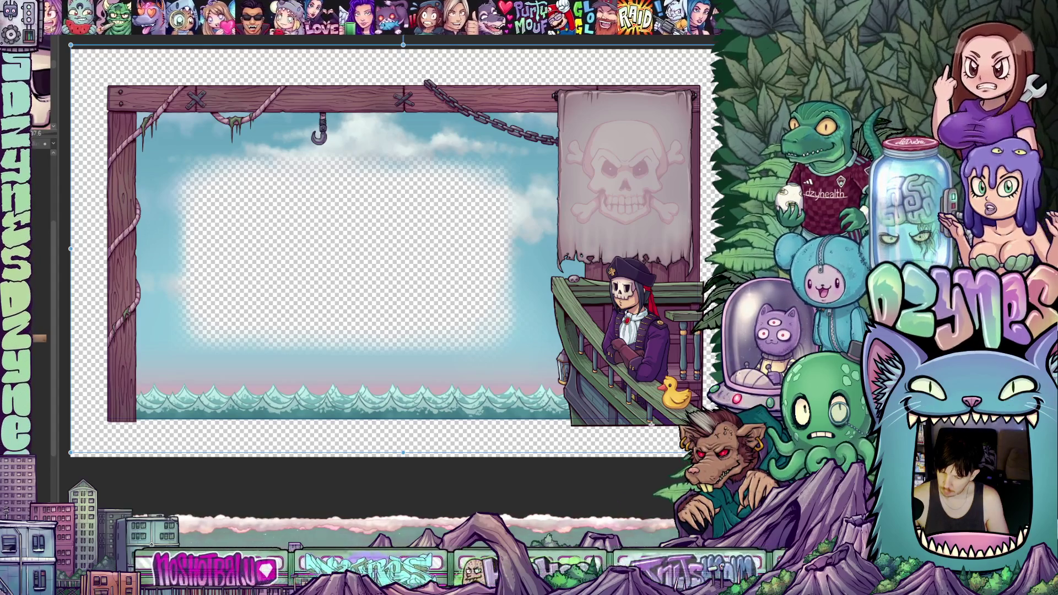
{"action": "key", "text": "alt+bracketleft"}
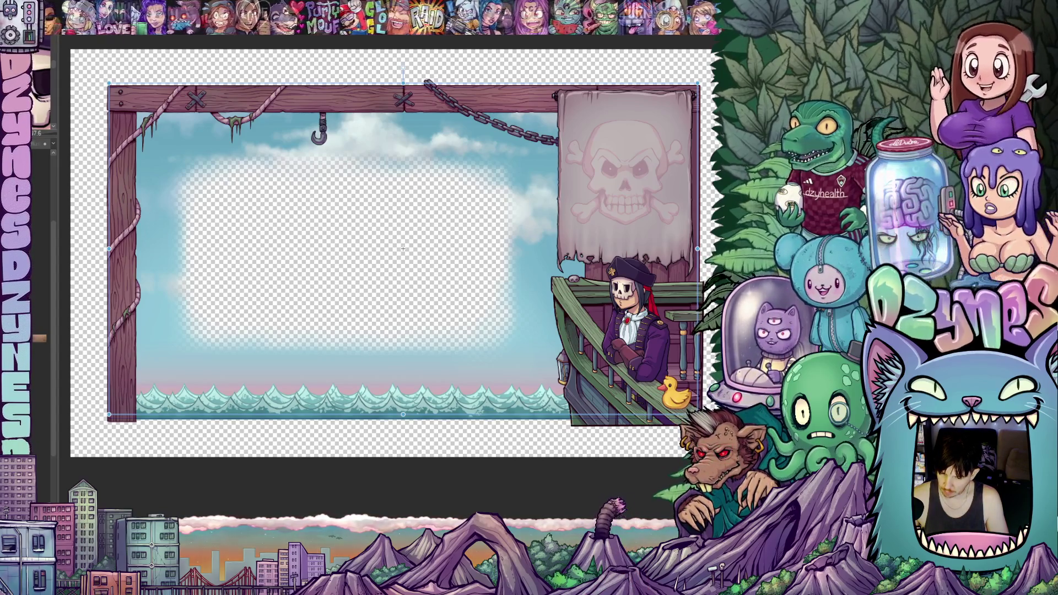
Hide the skull flag, wooden pirate frame and teal wave strip layers.
{"action": "left_click", "coordinate": [651, 424]}
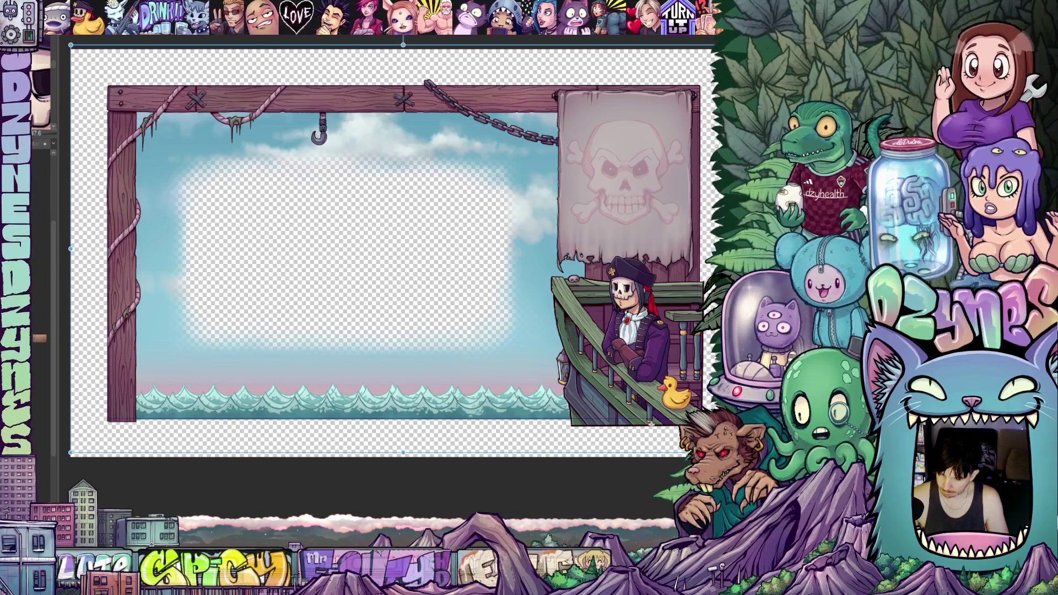
{"action": "key", "text": "Delete"}
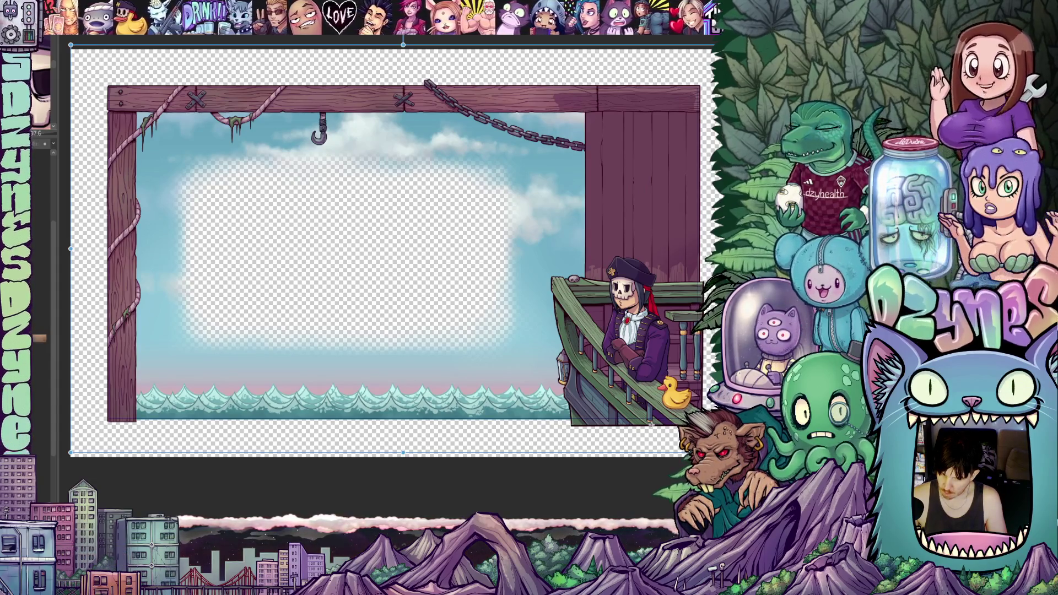
{"action": "key", "text": "Delete"}
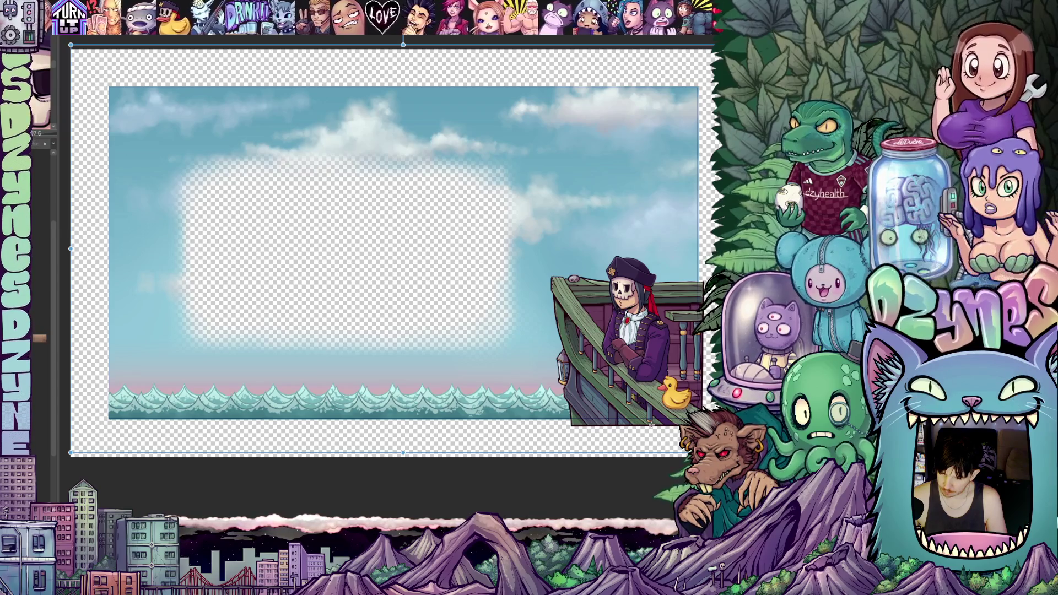
{"action": "key", "text": "Delete"}
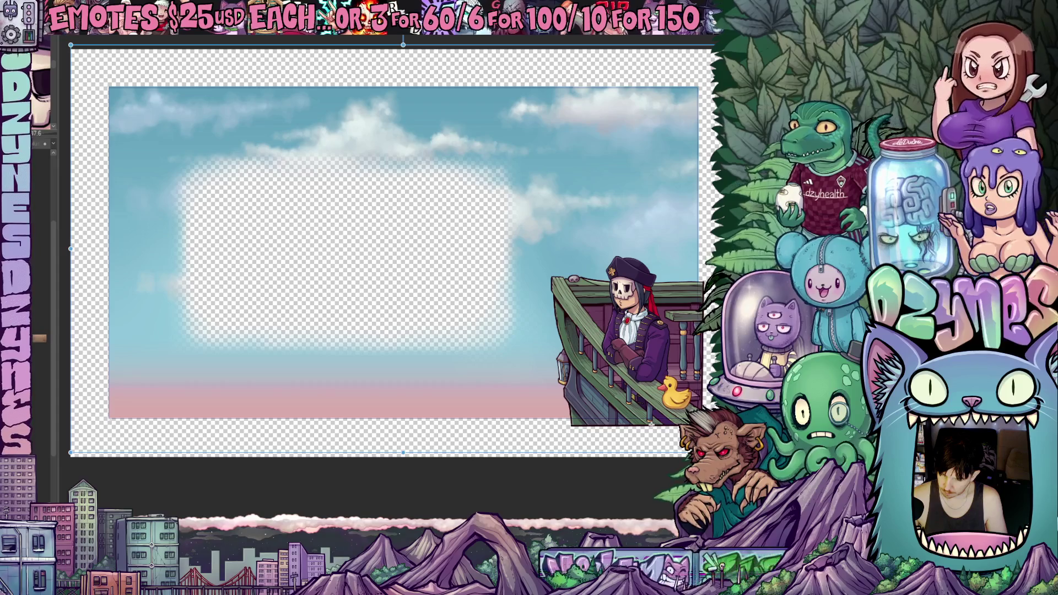
Select the sky image layer with the feathered hole and hide it too.
{"action": "key", "text": "alt+bracketleft"}
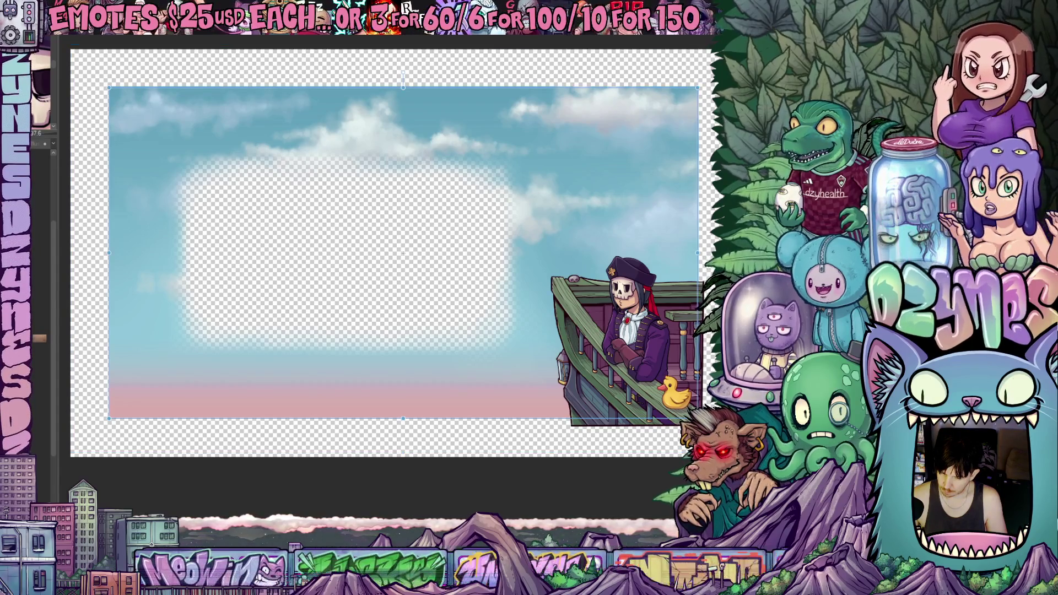
{"action": "key", "text": "Return"}
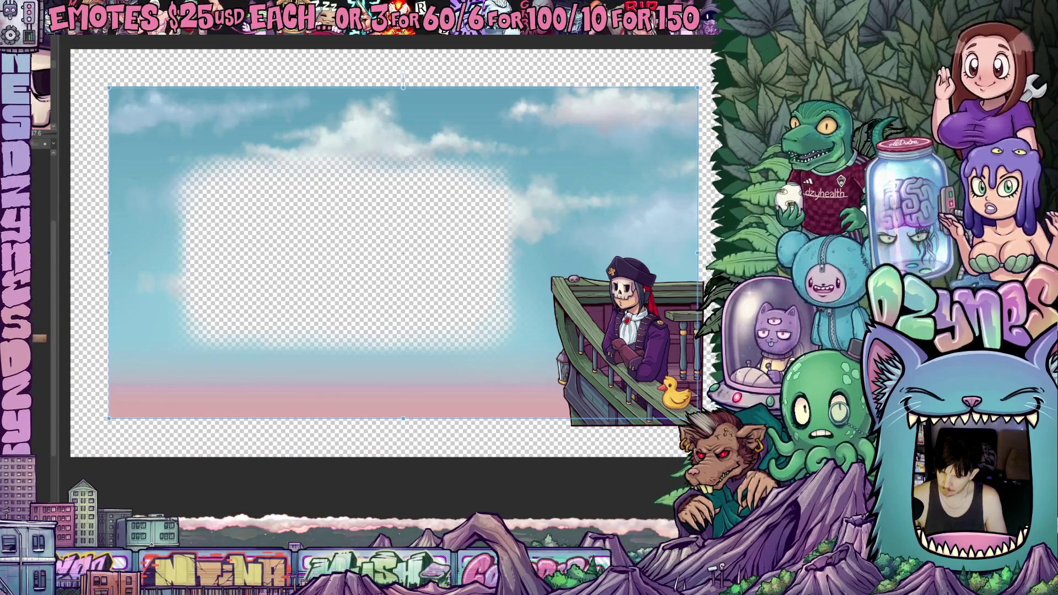
{"action": "key", "text": "ctrl+t"}
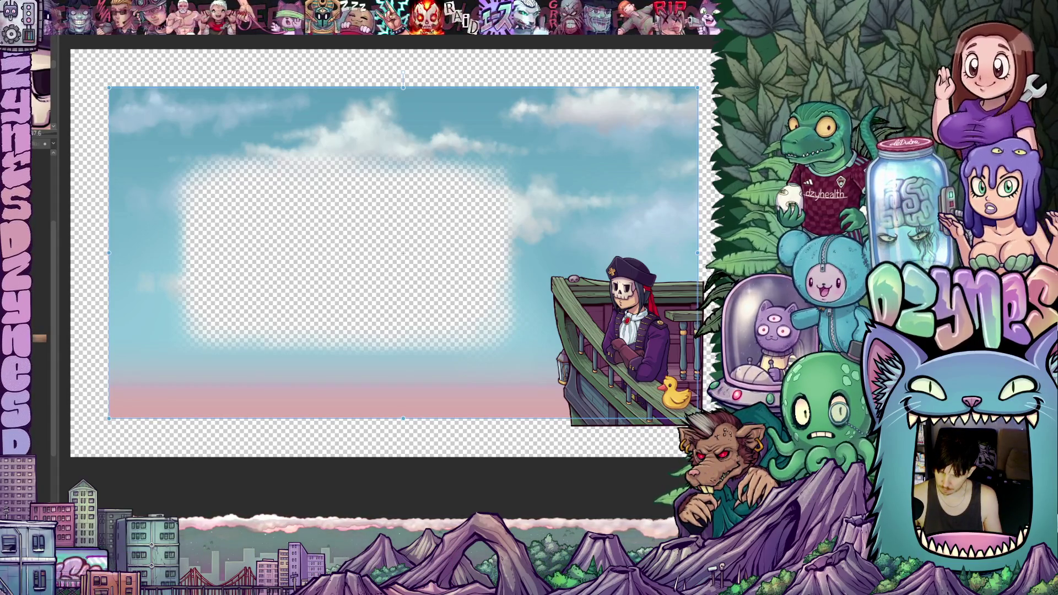
{"action": "key", "text": "Return"}
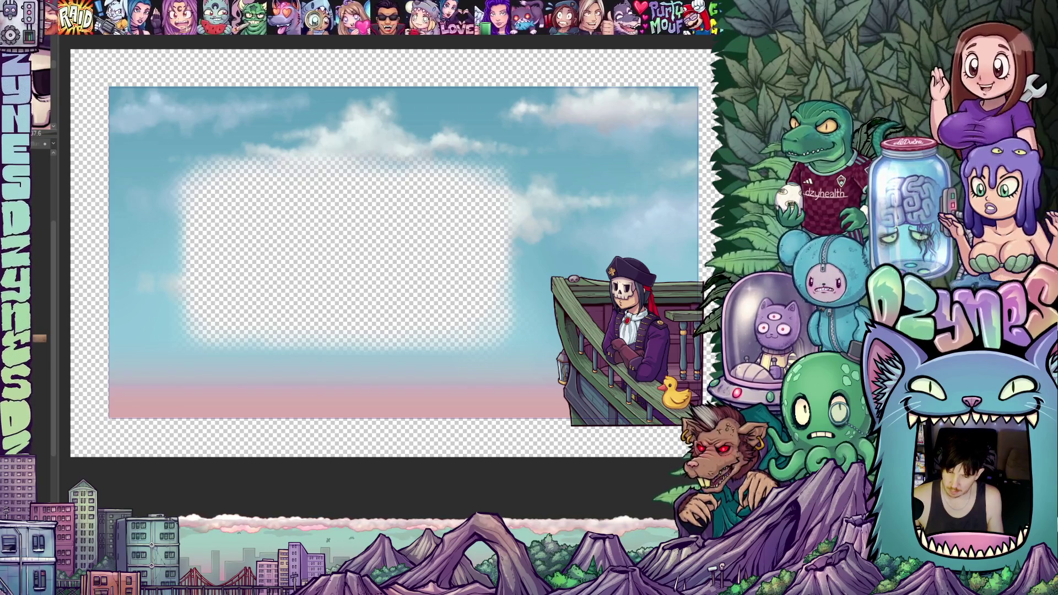
{"action": "key", "text": "Delete"}
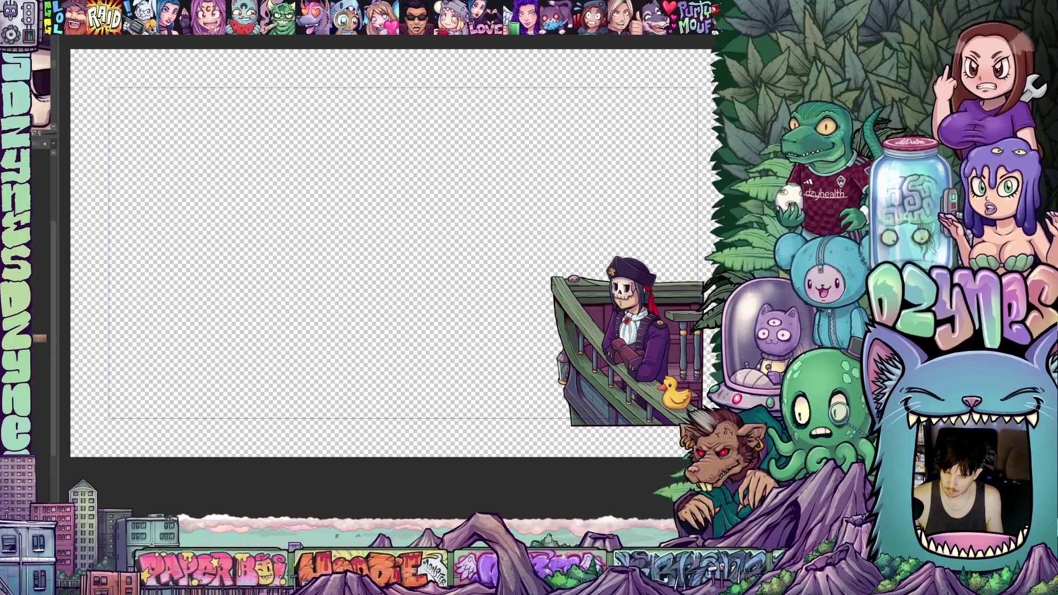
{"action": "scroll", "coordinate": [677, 264], "scroll_direction": "right", "scroll_amount": 3}
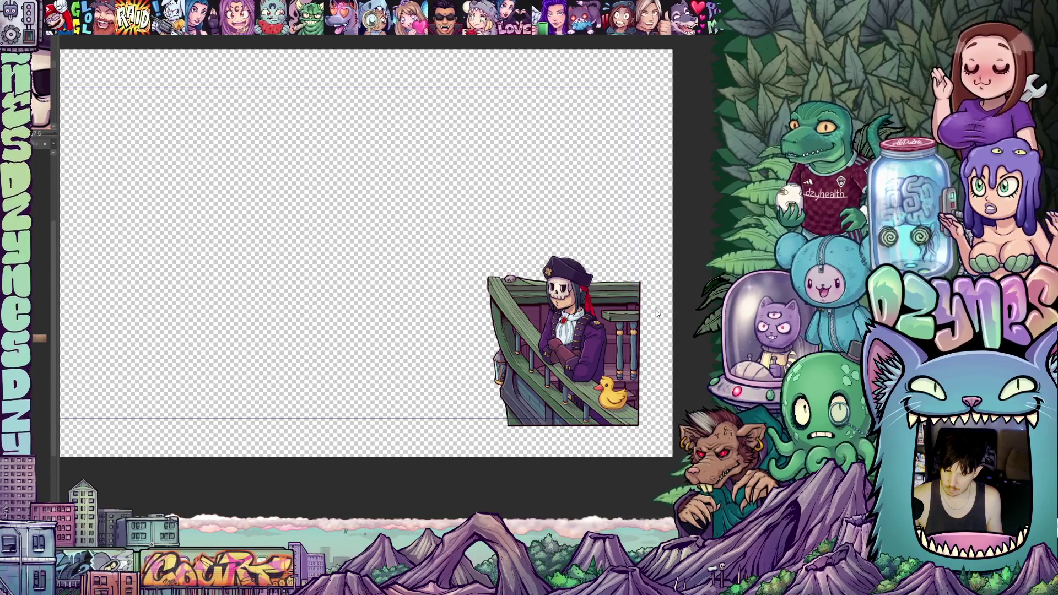
{"action": "scroll", "coordinate": [660, 336], "scroll_direction": "up", "scroll_amount": 2}
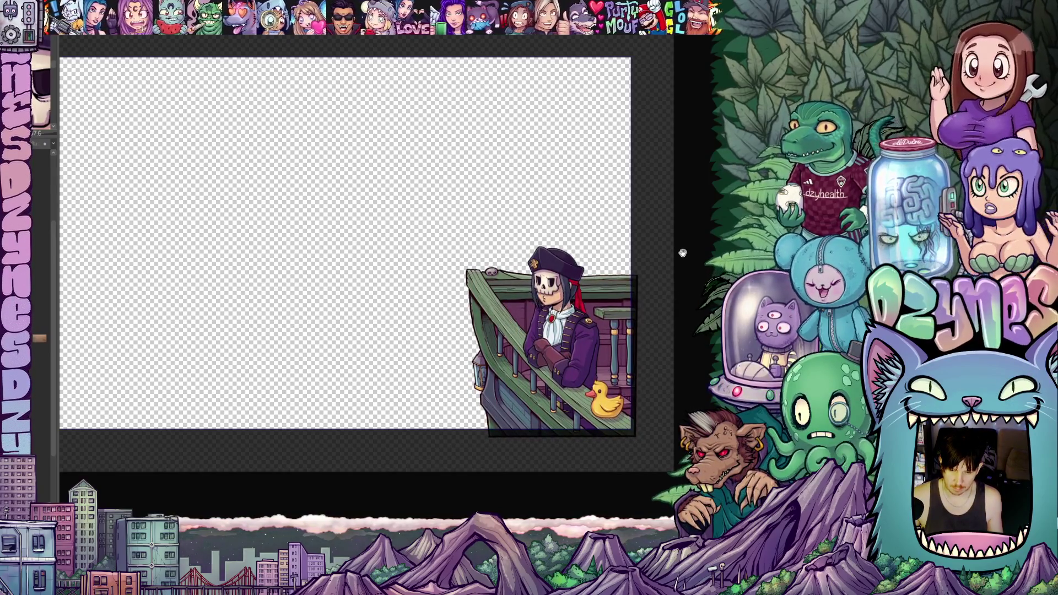
{"action": "scroll", "coordinate": [677, 256], "scroll_direction": "up", "scroll_amount": 1}
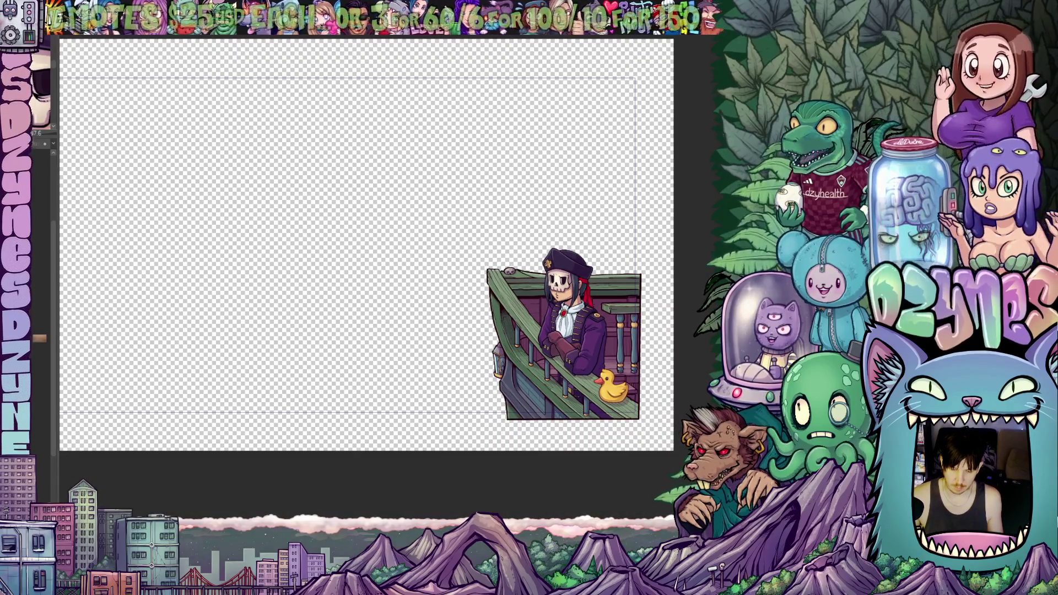
{"action": "scroll", "coordinate": [544, 508], "scroll_direction": "left", "scroll_amount": 2}
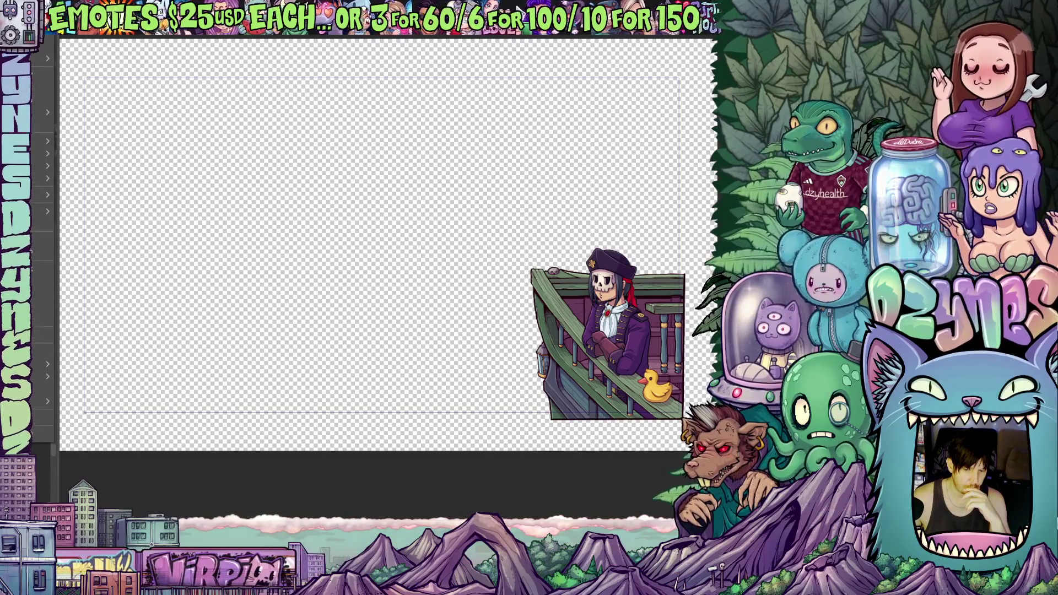
Choose Animated WebP from the File > Export animation options.
{"action": "mouse_move", "coordinate": [42, 113]}
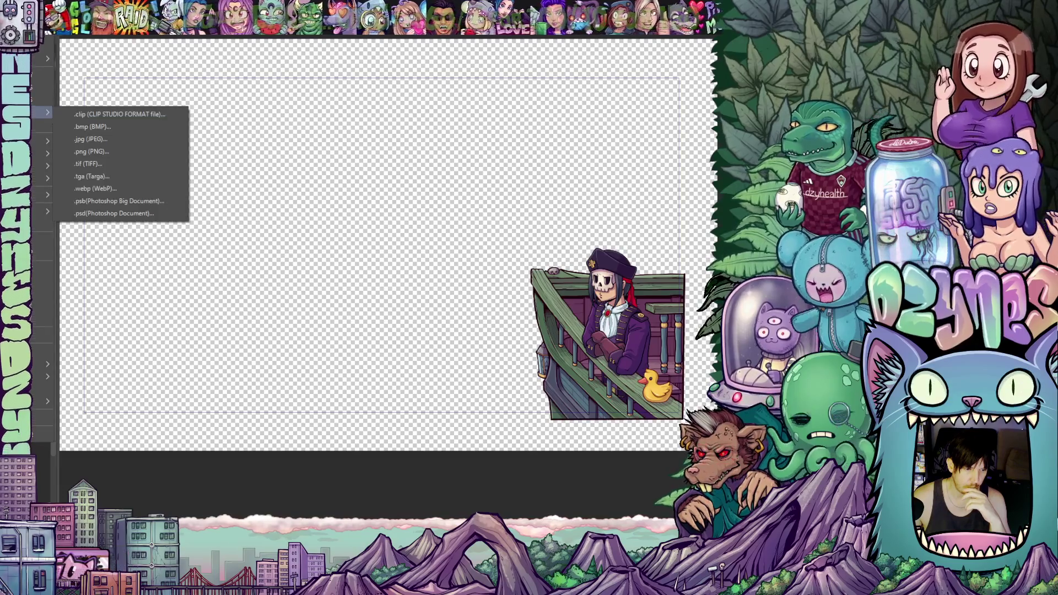
{"action": "mouse_move", "coordinate": [41, 153]}
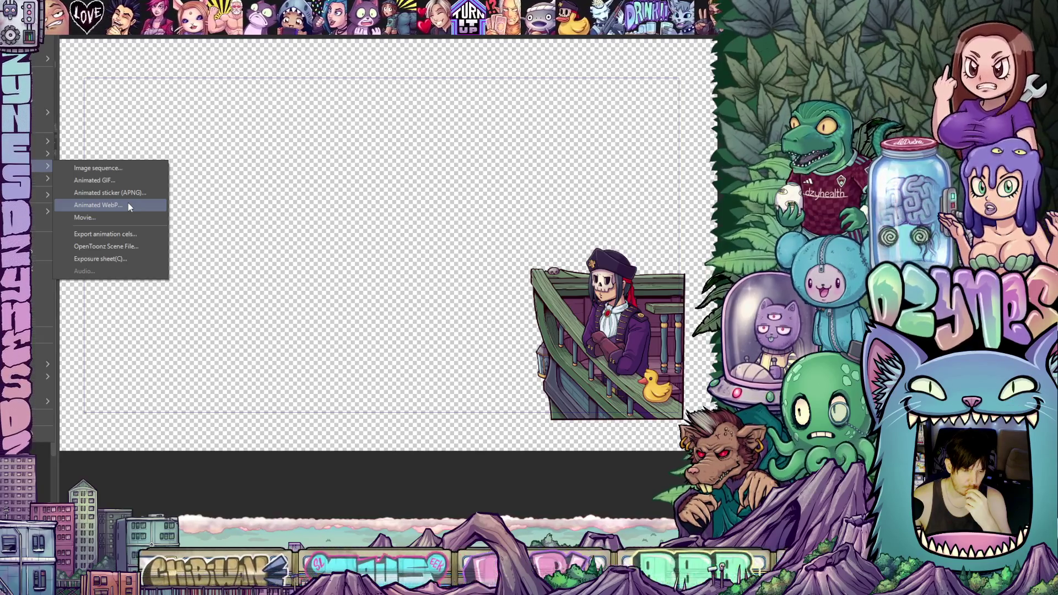
{"action": "left_click", "coordinate": [128, 205]}
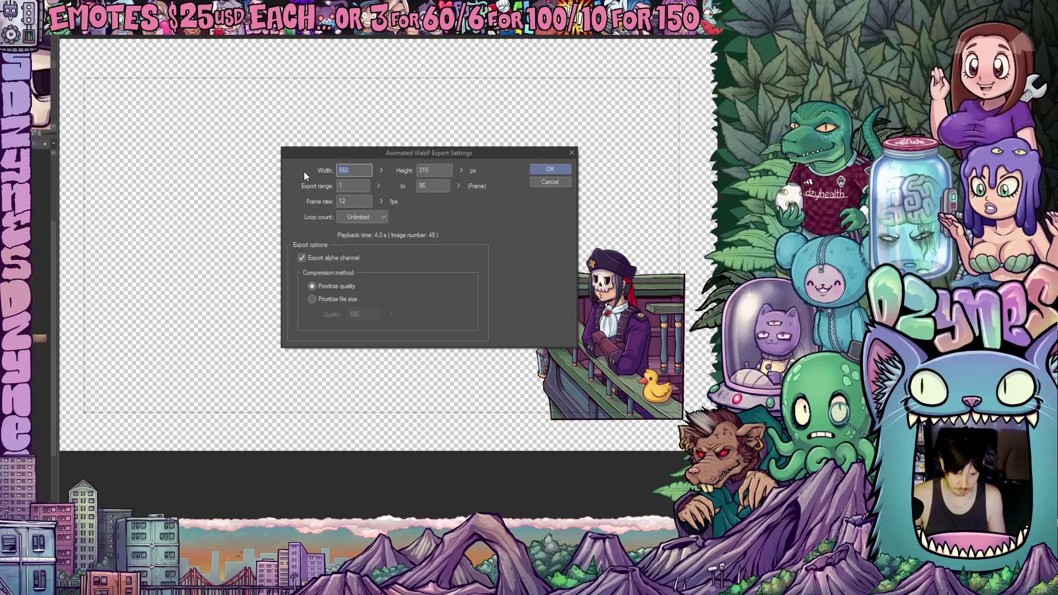
Set the animated WebP export to 1920×1080 px at 24 fps, keeping the alpha channel.
{"action": "type", "text": "19"}
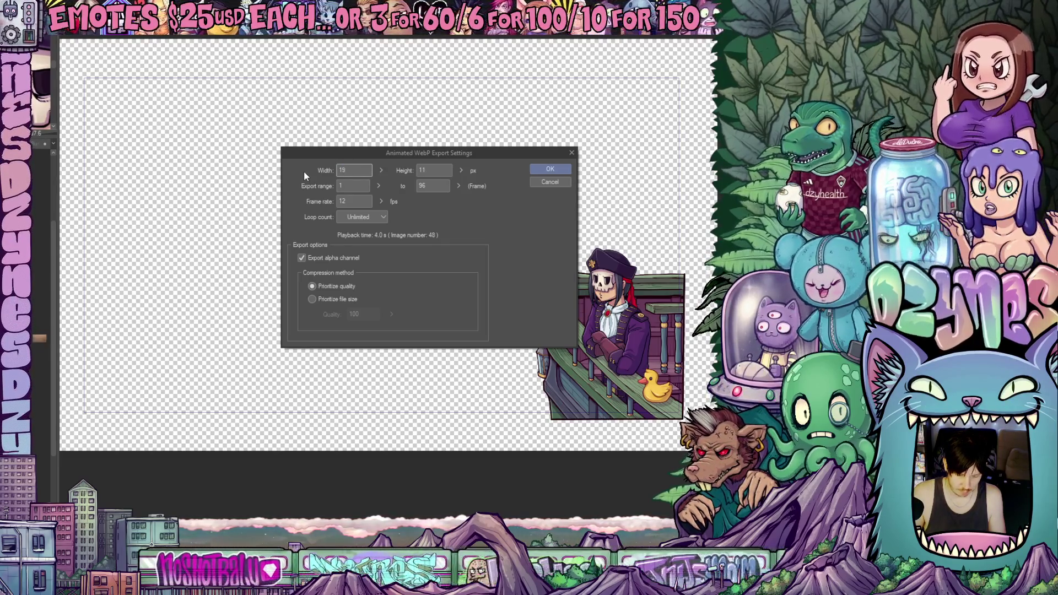
{"action": "type", "text": "20"}
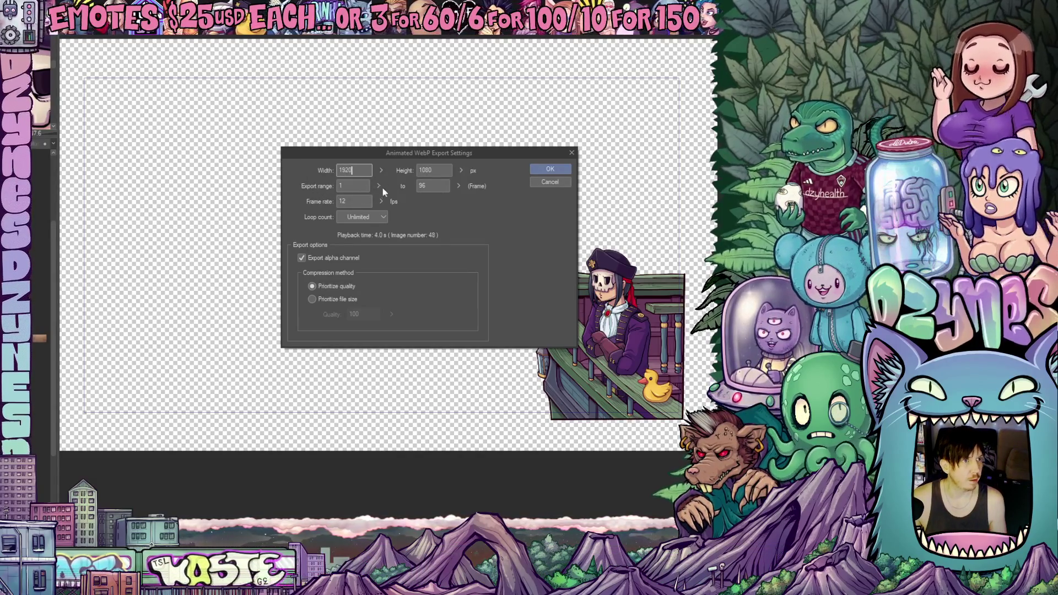
{"action": "double_click", "coordinate": [340, 201]}
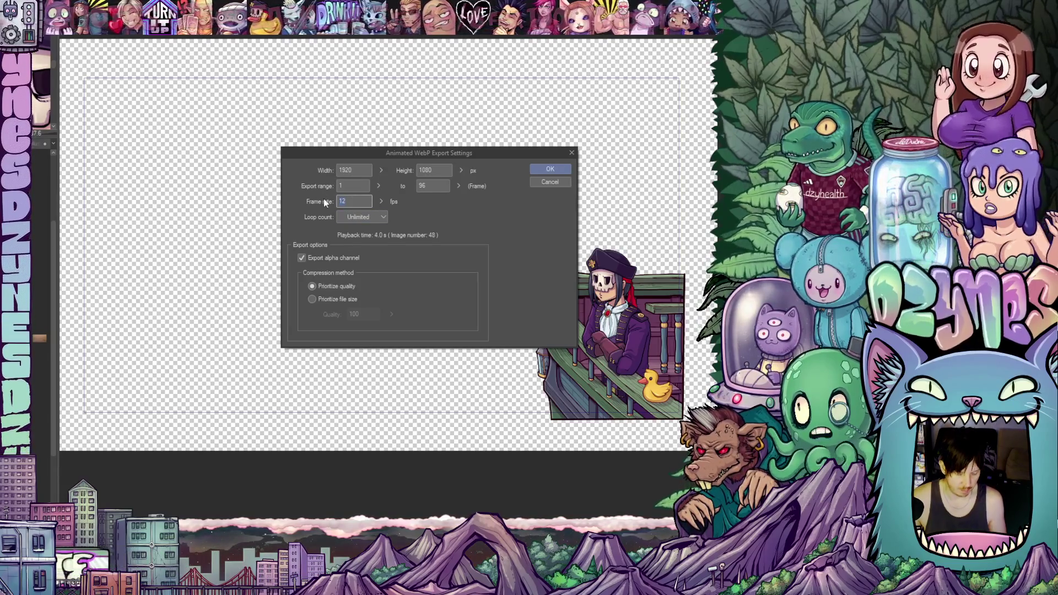
{"action": "type", "text": "24"}
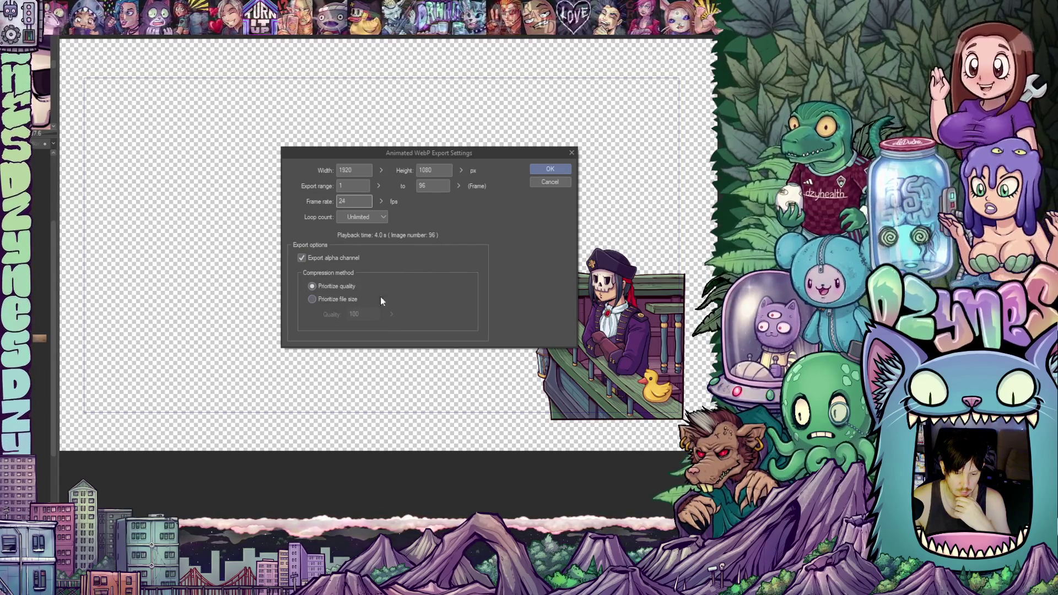
{"action": "left_click", "coordinate": [558, 171]}
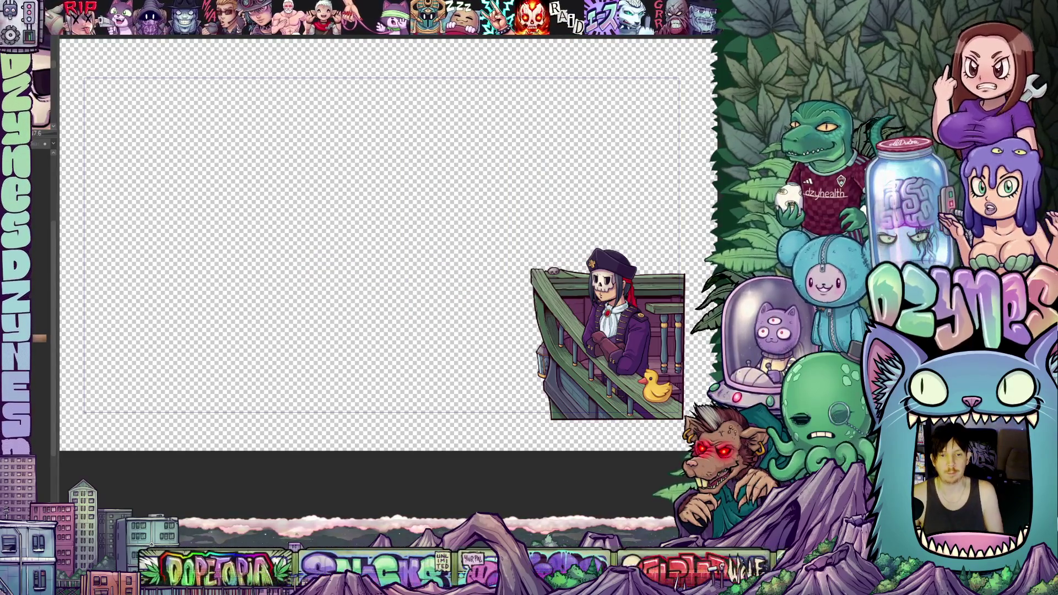
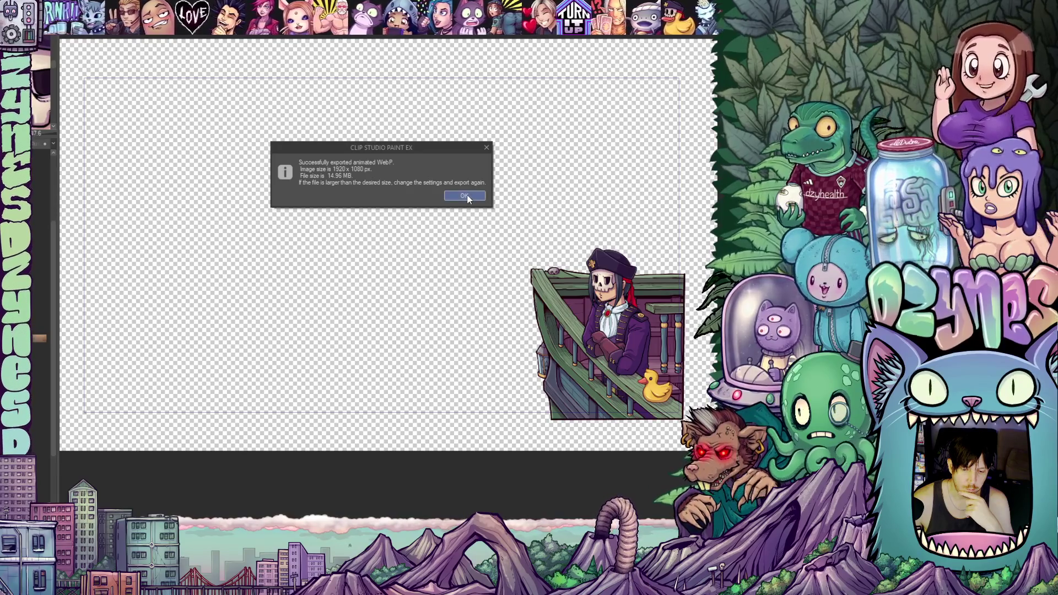
Dismiss the success message for the 1920 x 1080, 14.96 MB animated WebP export.
{"action": "left_click", "coordinate": [466, 198]}
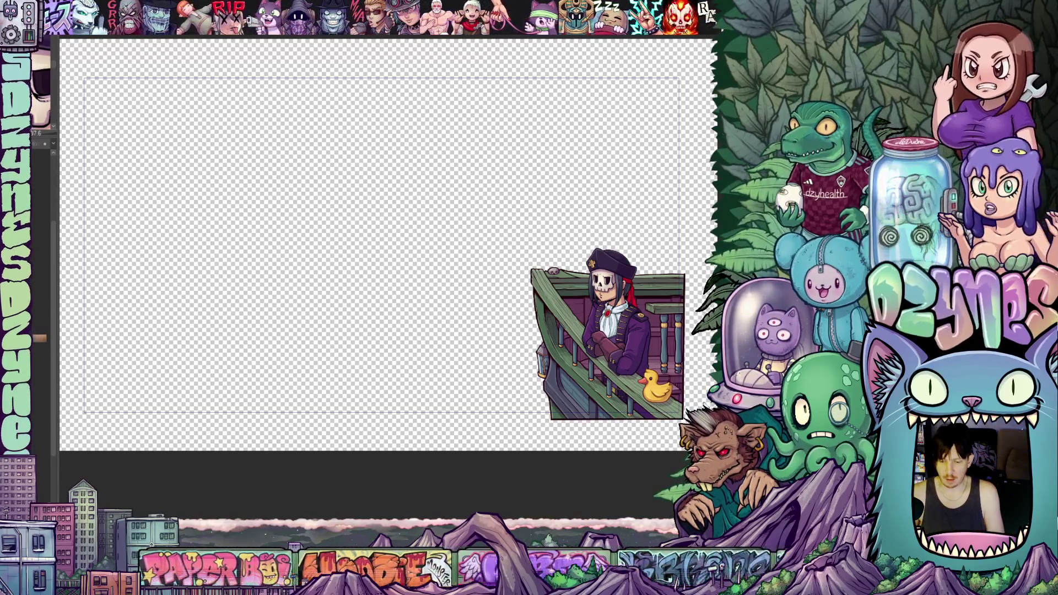
Crop the canvas to the guide lines and view the pirate image overhanging the right edge.
{"action": "scroll", "coordinate": [607, 336], "scroll_direction": "up", "scroll_amount": 1}
{"action": "scroll", "coordinate": [699, 367], "scroll_direction": "up", "scroll_amount": 2}
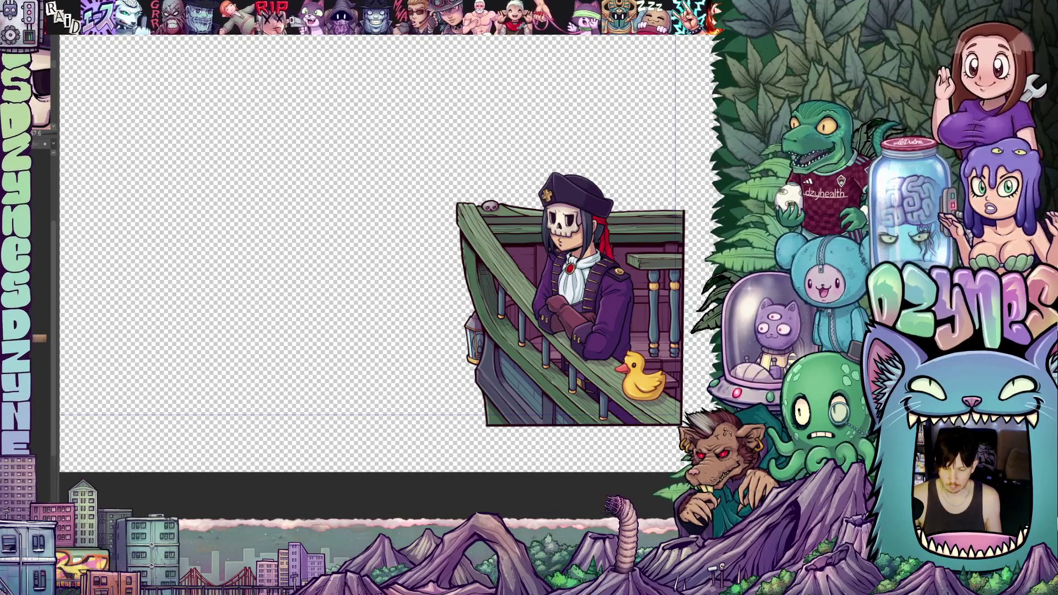
{"action": "key", "text": "Return"}
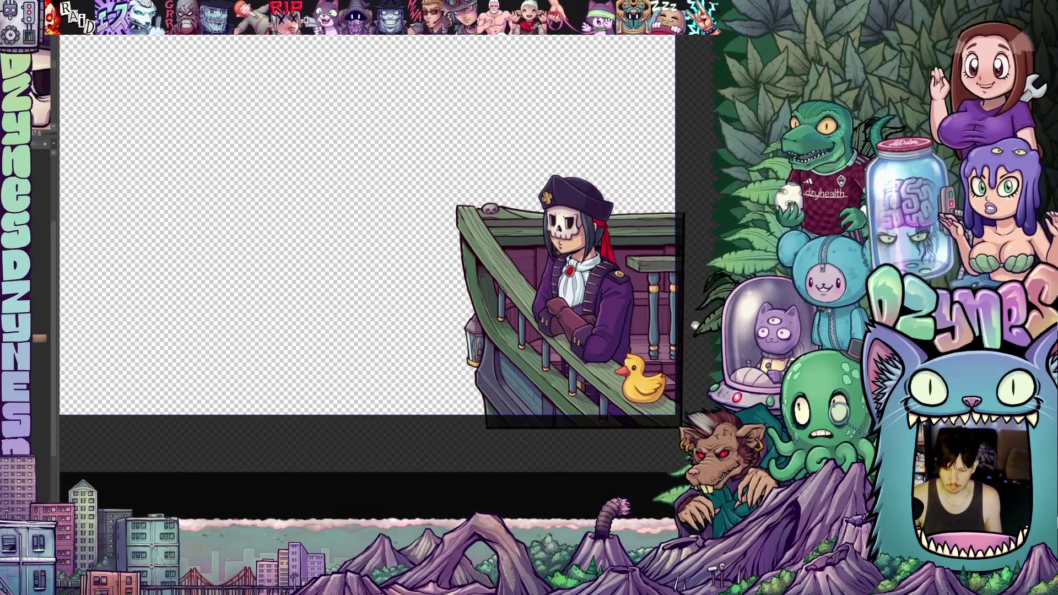
{"action": "scroll", "coordinate": [697, 353], "scroll_direction": "up", "scroll_amount": 3}
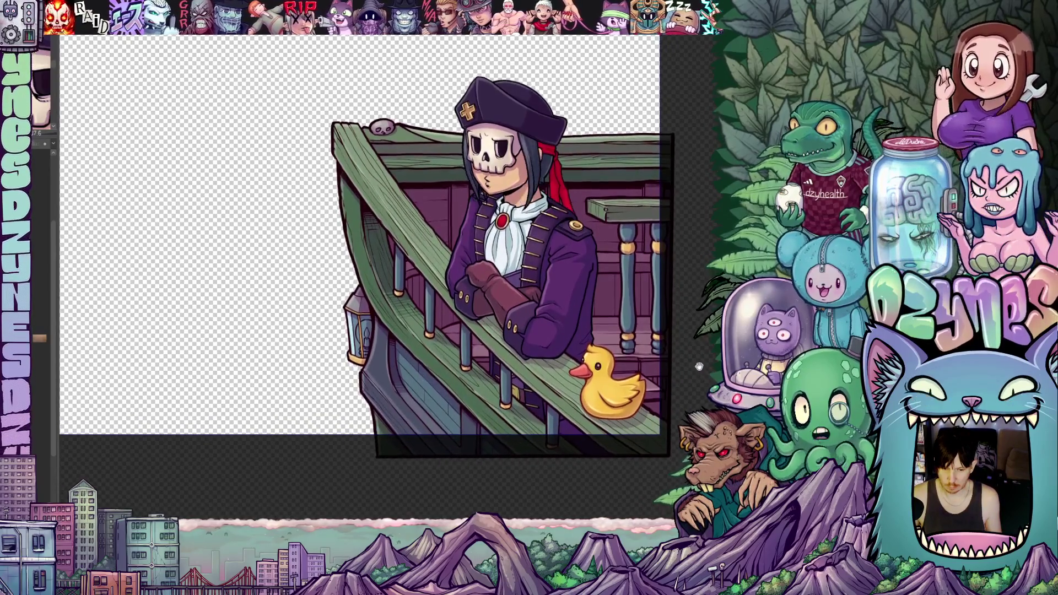
{"action": "left_click_drag", "start_coordinate": [698, 366], "coordinate": [607, 377]}
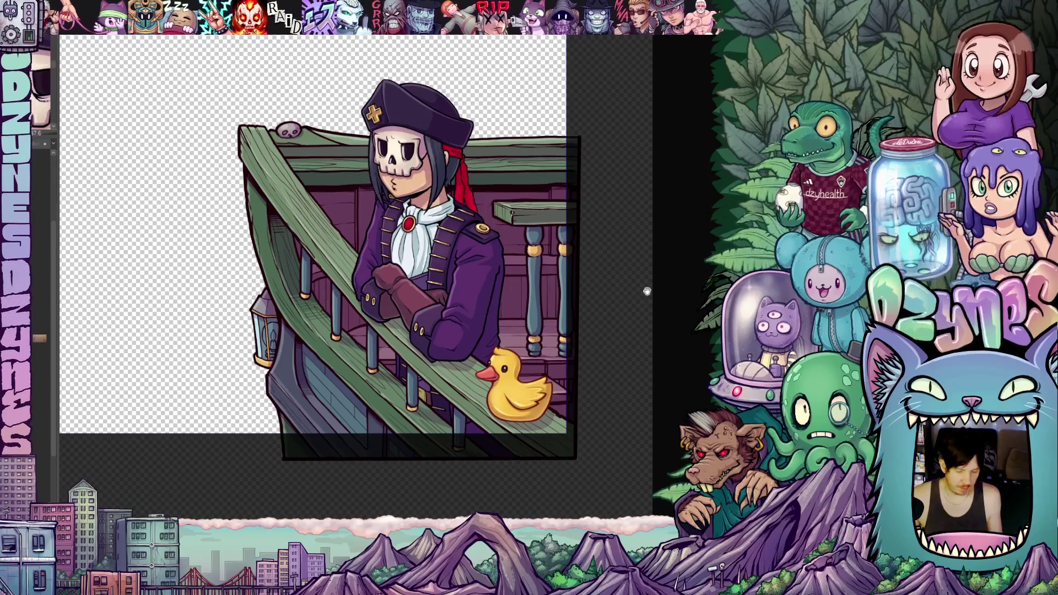
{"action": "scroll", "coordinate": [627, 226], "scroll_direction": "down", "scroll_amount": 3}
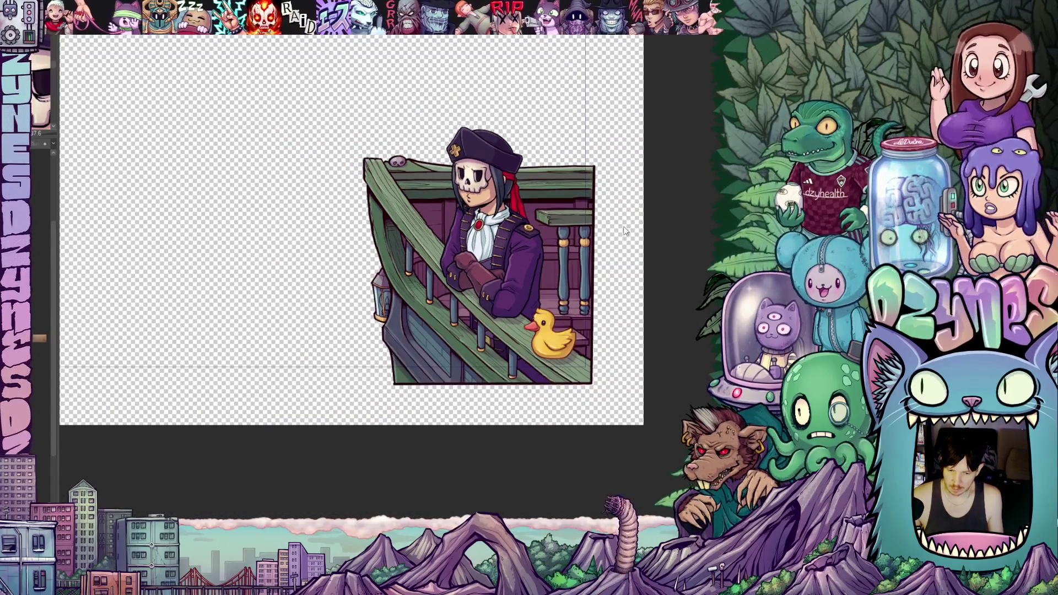
{"action": "scroll", "coordinate": [666, 293], "scroll_direction": "down", "scroll_amount": 2}
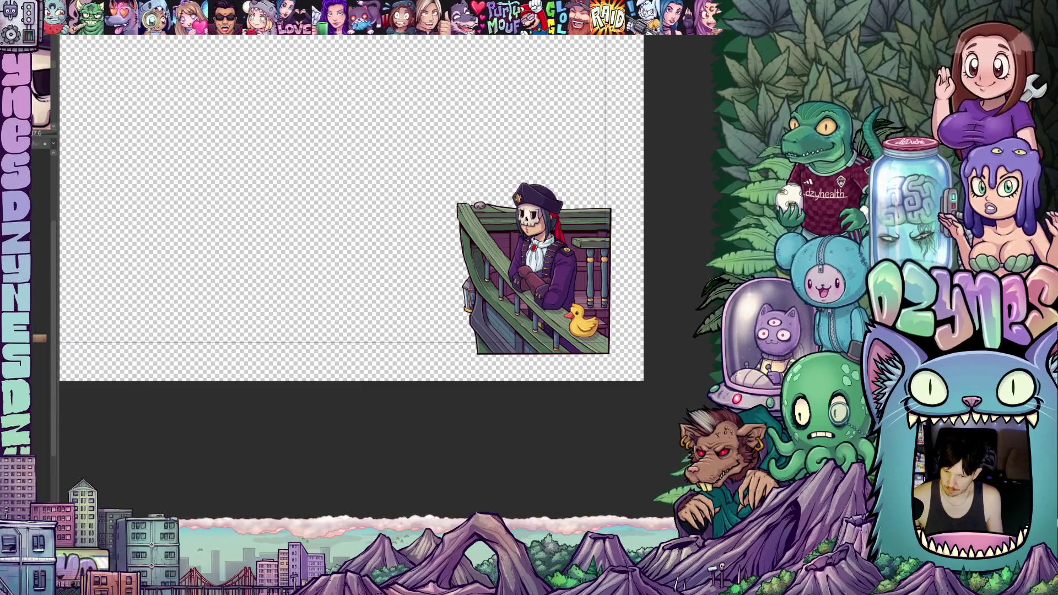
{"action": "key", "text": "Delete"}
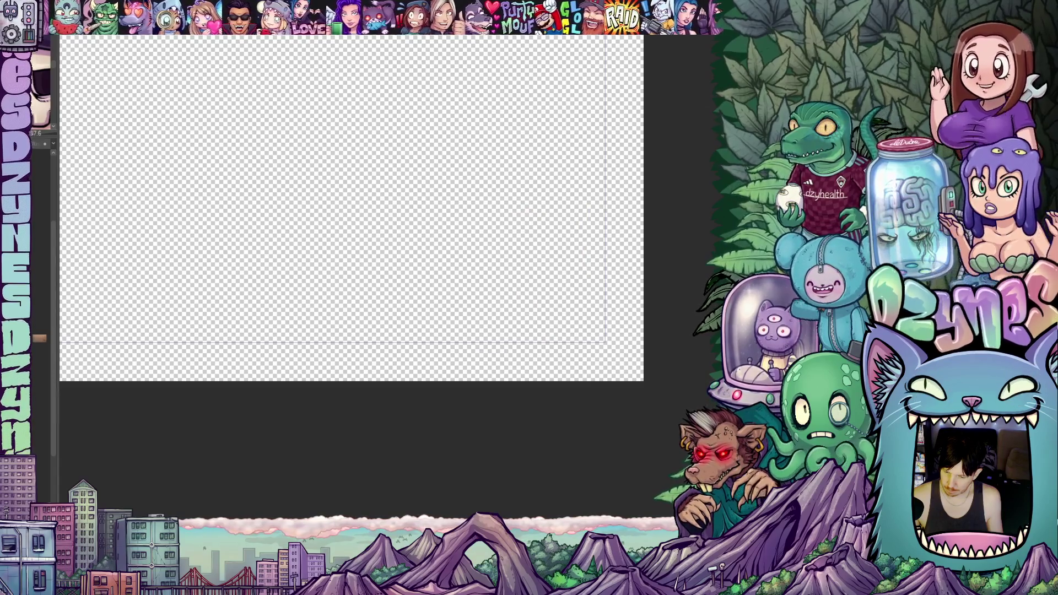
{"action": "key", "text": "ctrl+v"}
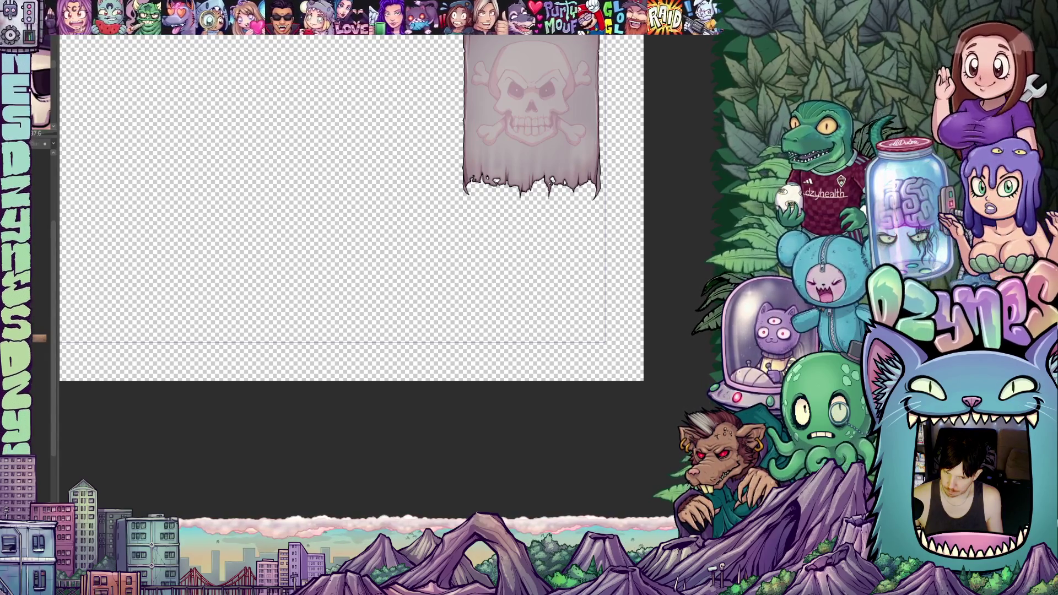
{"action": "key", "text": "ctrl+v"}
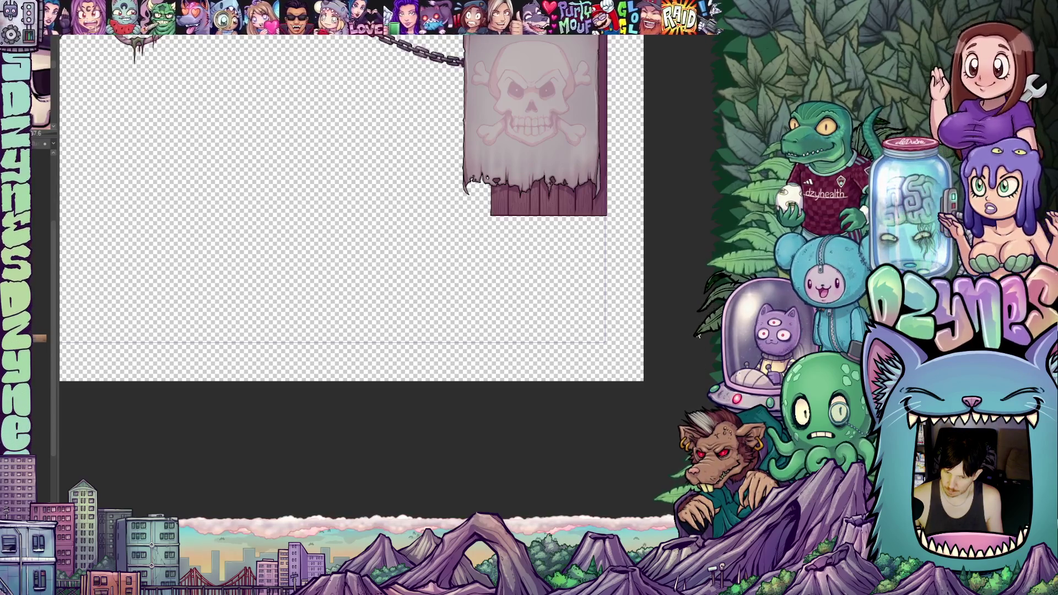
{"action": "scroll", "coordinate": [352, 237], "scroll_direction": "up", "scroll_amount": 3}
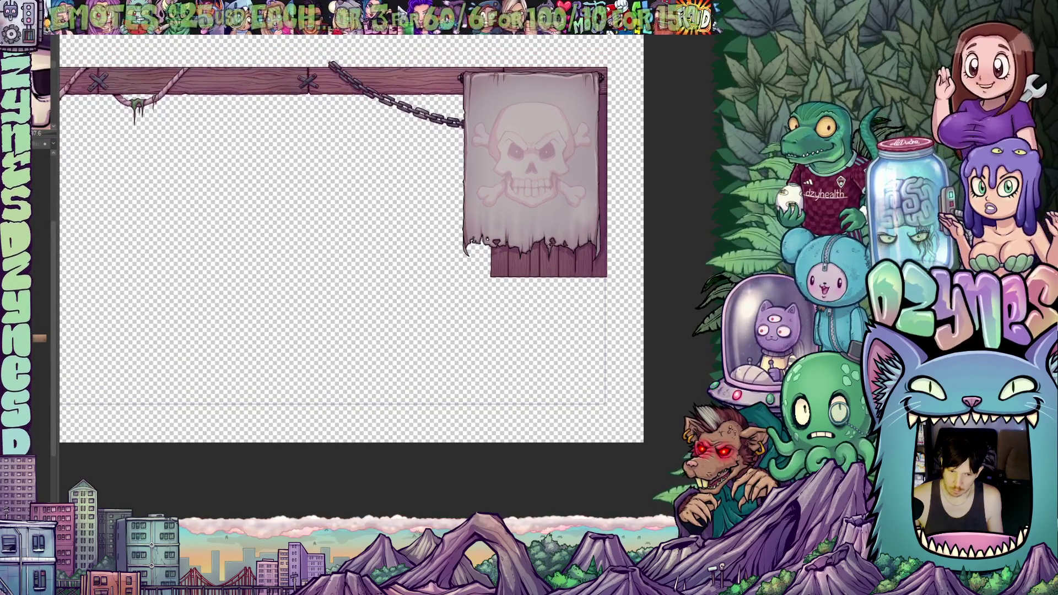
{"action": "scroll", "coordinate": [677, 293], "scroll_direction": "down", "scroll_amount": 2}
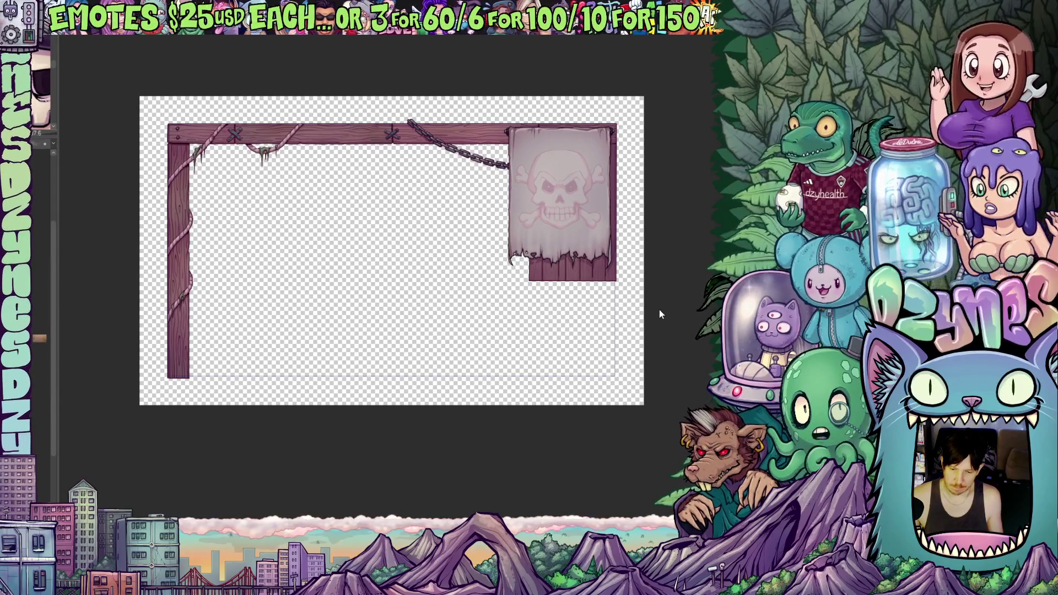
{"action": "scroll", "coordinate": [649, 296], "scroll_direction": "up", "scroll_amount": 1}
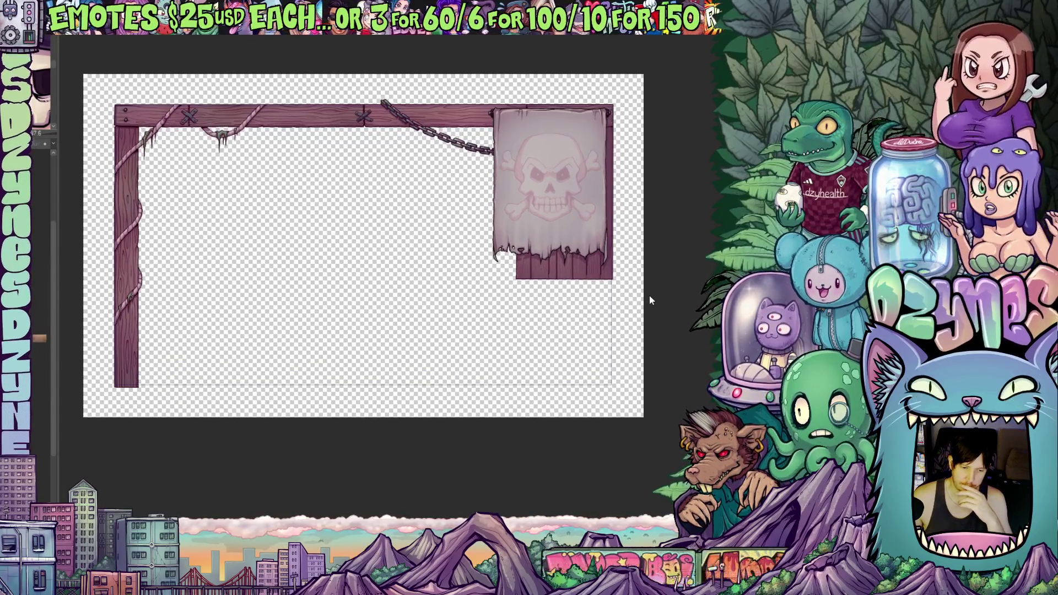
{"action": "scroll", "coordinate": [640, 326], "scroll_direction": "up", "scroll_amount": 1}
{"action": "scroll", "coordinate": [634, 315], "scroll_direction": "down", "scroll_amount": 1}
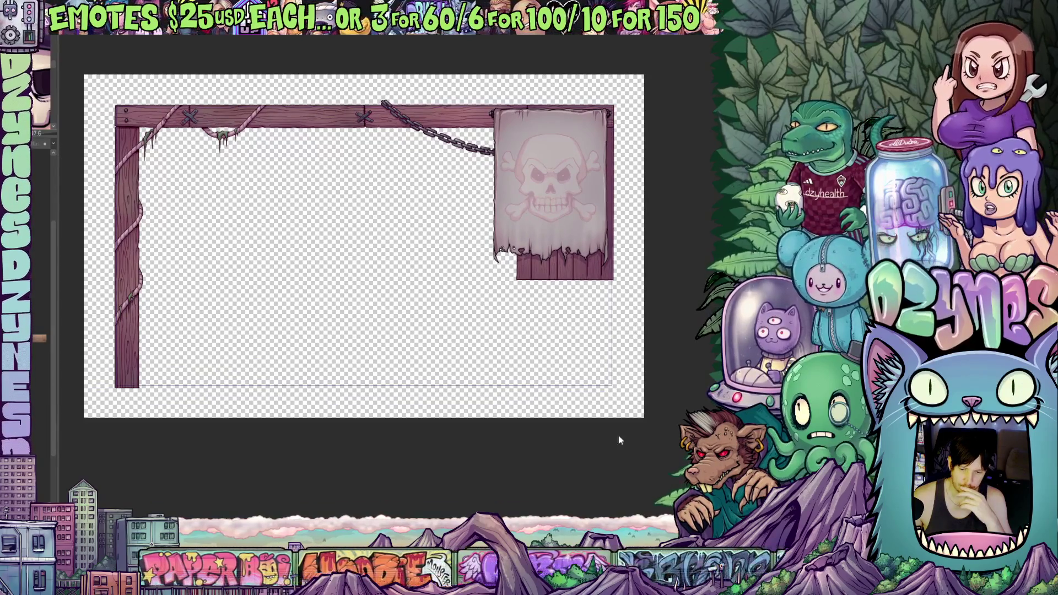
{"action": "scroll", "coordinate": [369, 246], "scroll_direction": "left", "scroll_amount": 2}
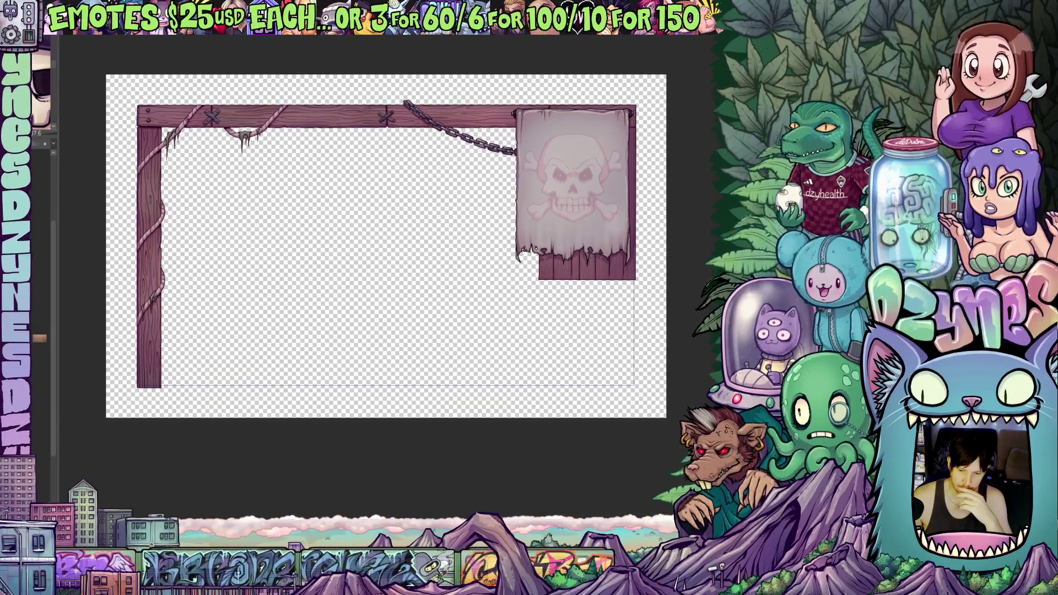
{"action": "scroll", "coordinate": [384, 247], "scroll_direction": "right", "scroll_amount": 1}
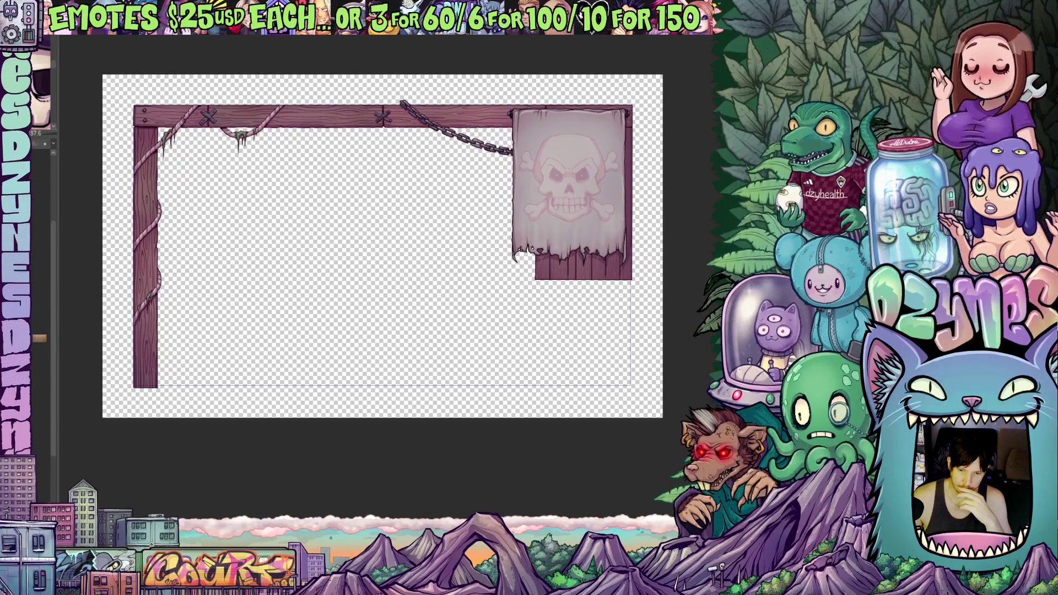
{"action": "scroll", "coordinate": [626, 457], "scroll_direction": "right", "scroll_amount": 2}
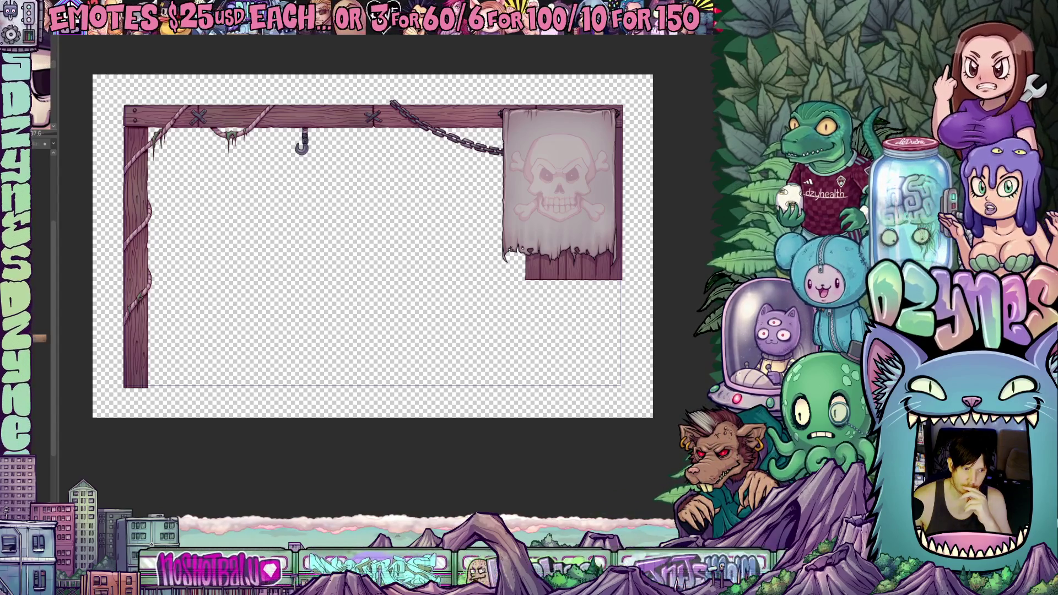
Export frames 1–48 as a 1920×1080 animated WebP and dismiss the success message.
{"action": "left_click", "coordinate": [11, 42]}
{"action": "mouse_move", "coordinate": [46, 167]}
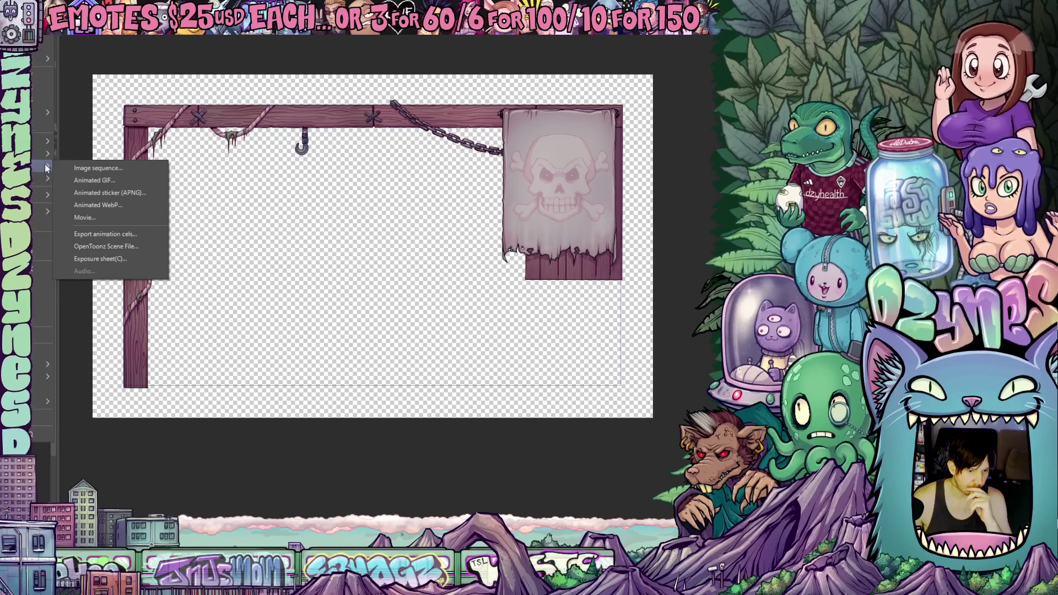
{"action": "left_click", "coordinate": [215, 209]}
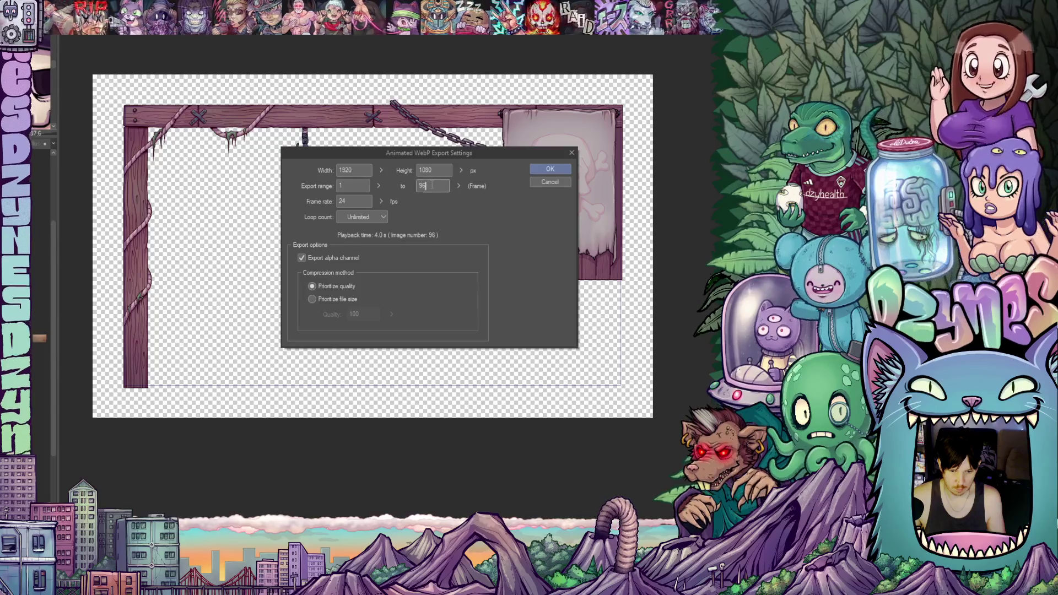
{"action": "left_click_drag", "start_coordinate": [432, 186], "coordinate": [411, 184]}
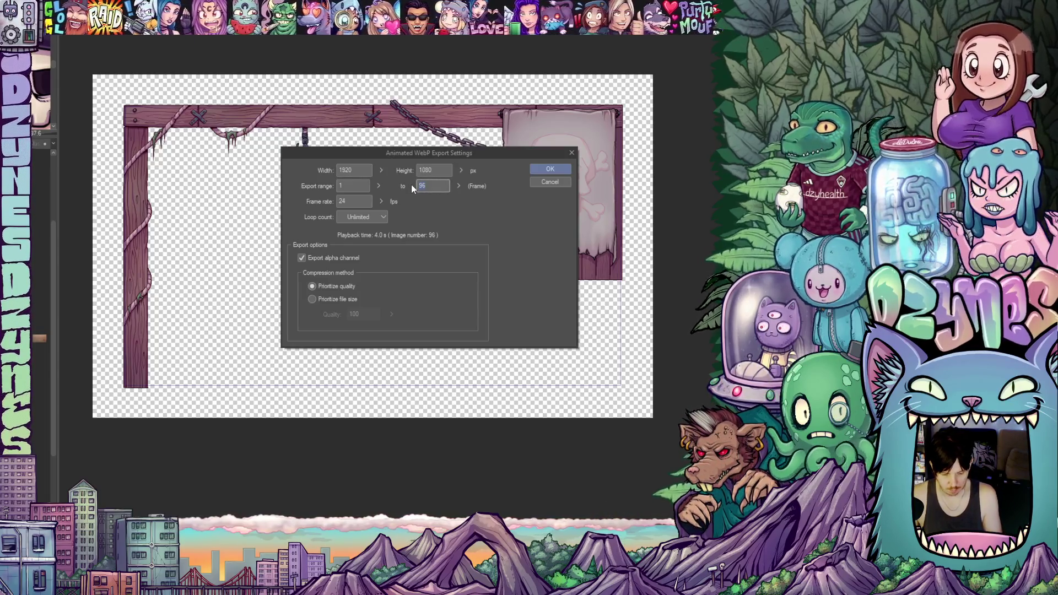
{"action": "type", "text": "48"}
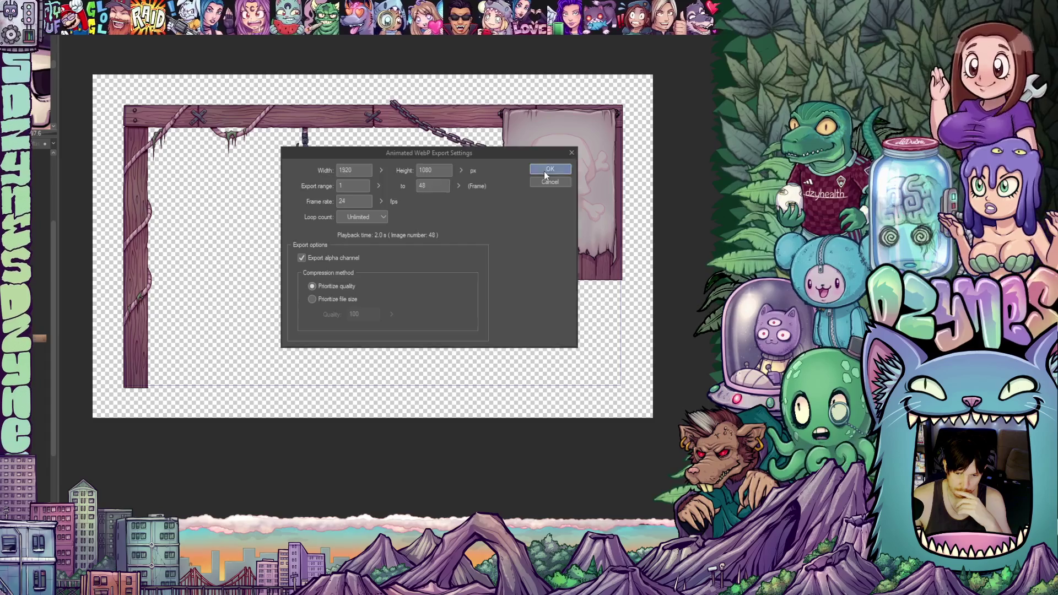
{"action": "left_click", "coordinate": [544, 171]}
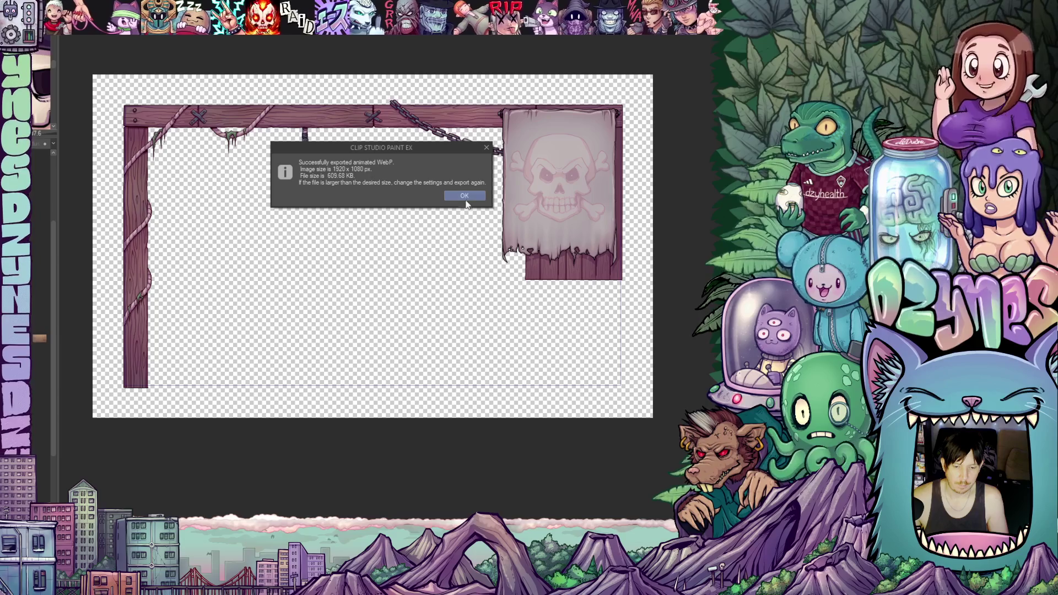
{"action": "left_click", "coordinate": [469, 198]}
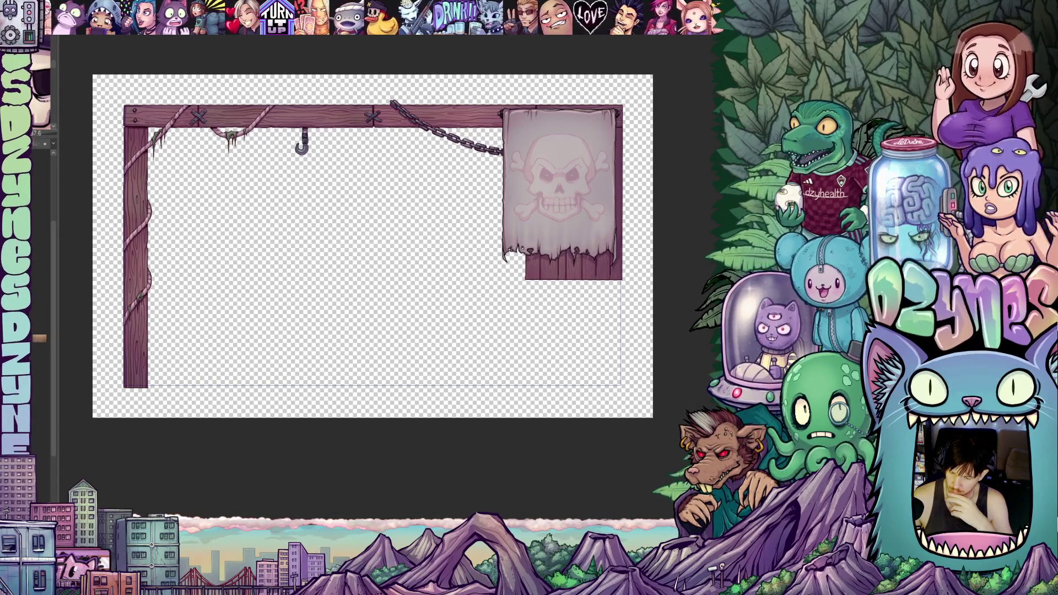
Hide the wooden beam, rope-wrapped post, chain and plank, leaving the hook and skull flag.
{"action": "key", "text": "Delete"}
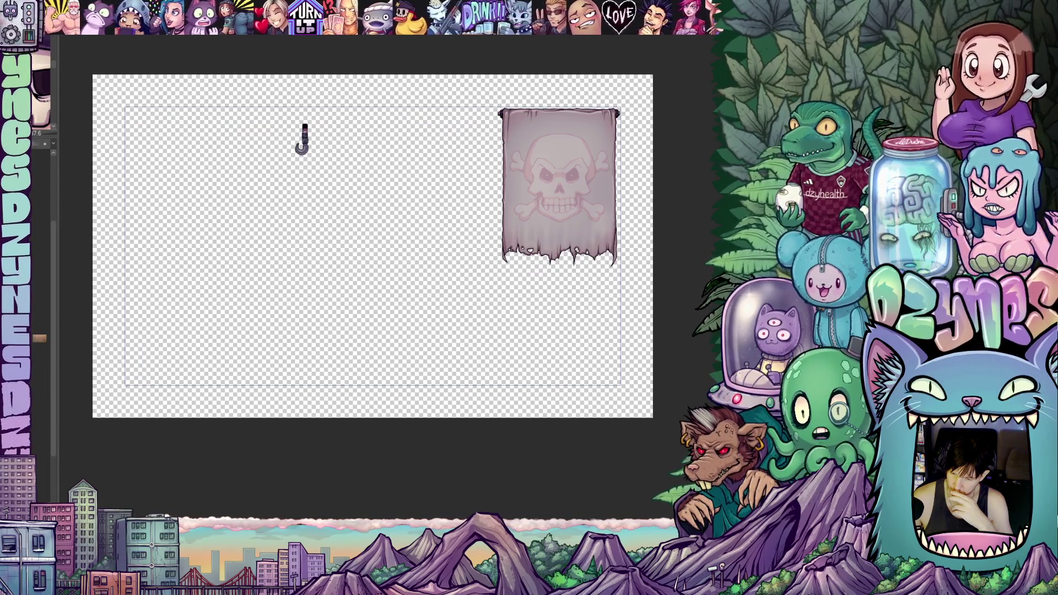
Hide the hook, skull banner and sky painting so only the teal wave strip shows.
{"action": "key", "text": "Delete"}
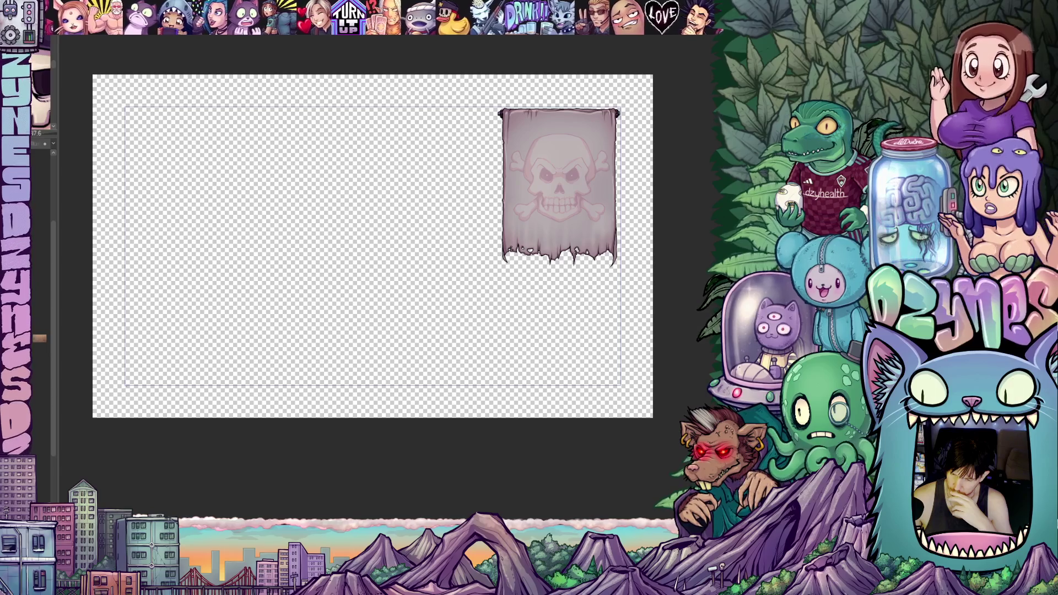
{"action": "key", "text": "Delete"}
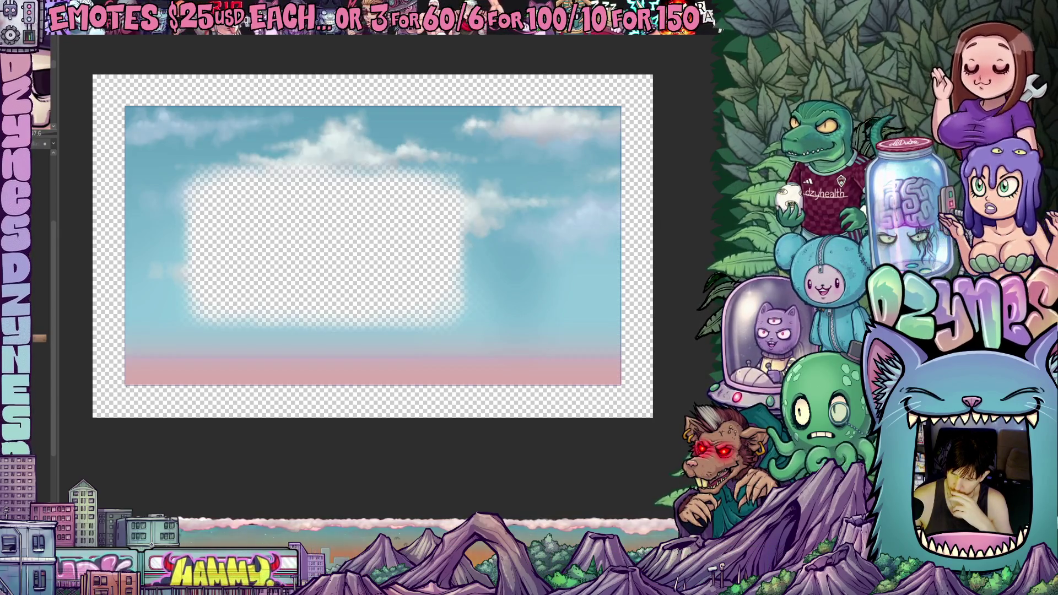
{"action": "key", "text": "ctrl+z"}
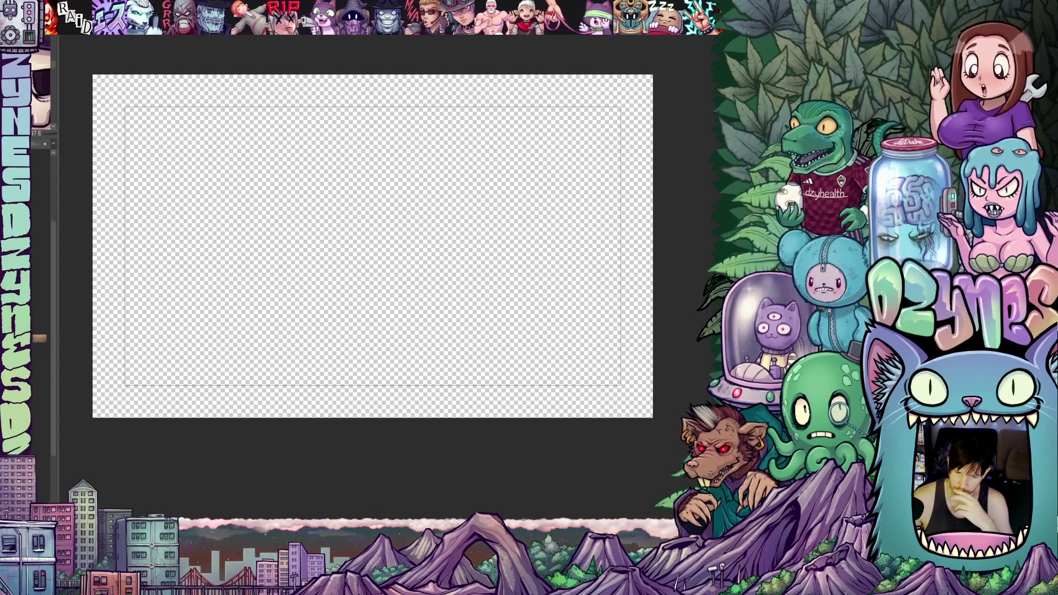
{"action": "key", "text": "ctrl+z"}
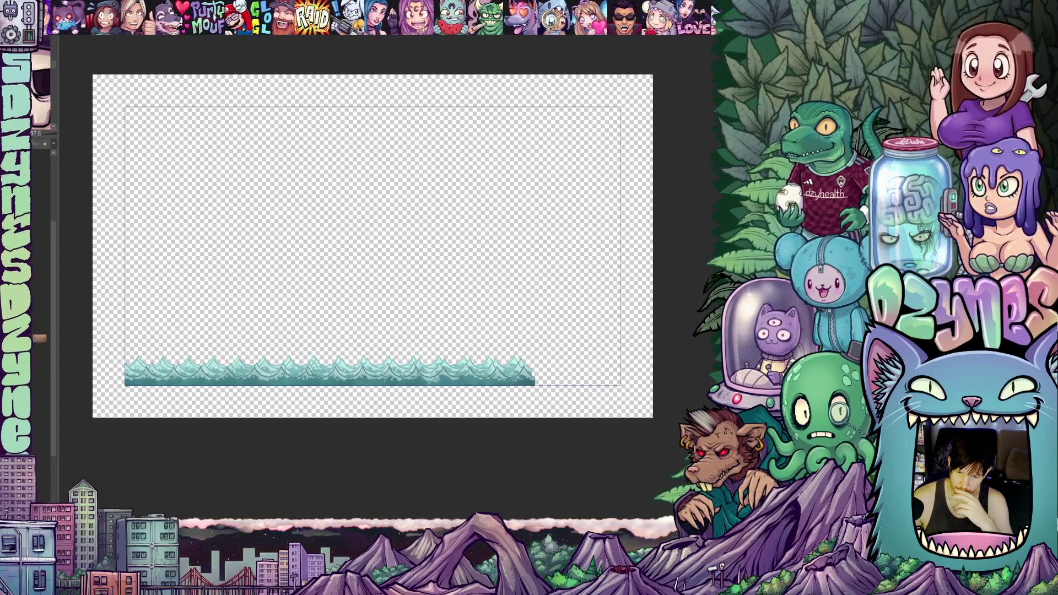
{"action": "scroll", "coordinate": [296, 405], "scroll_direction": "up", "scroll_amount": 2}
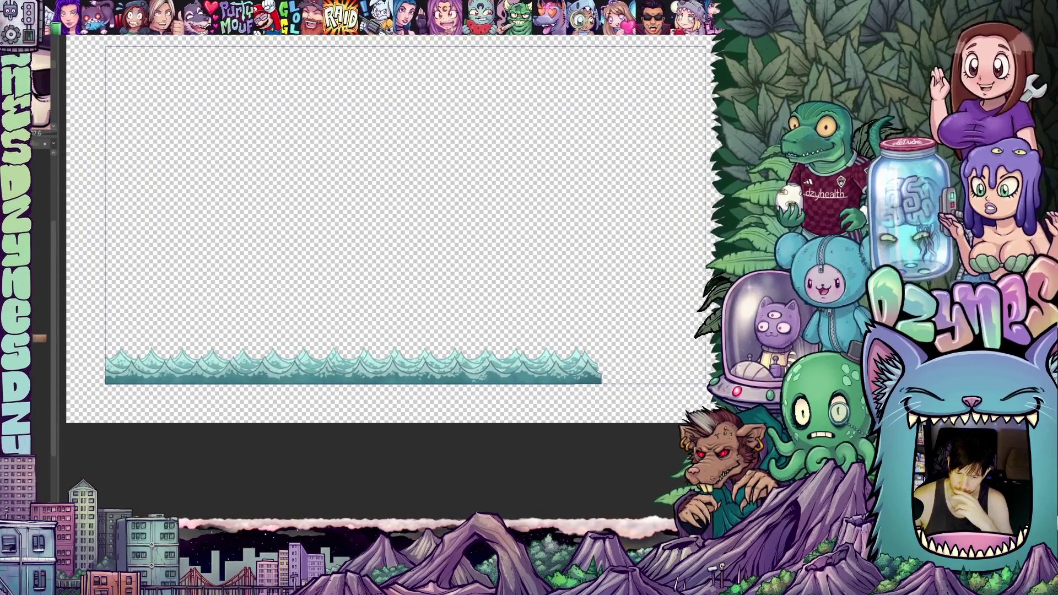
{"action": "scroll", "coordinate": [385, 231], "scroll_direction": "left", "scroll_amount": 1}
{"action": "scroll", "coordinate": [353, 231], "scroll_direction": "right", "scroll_amount": 1}
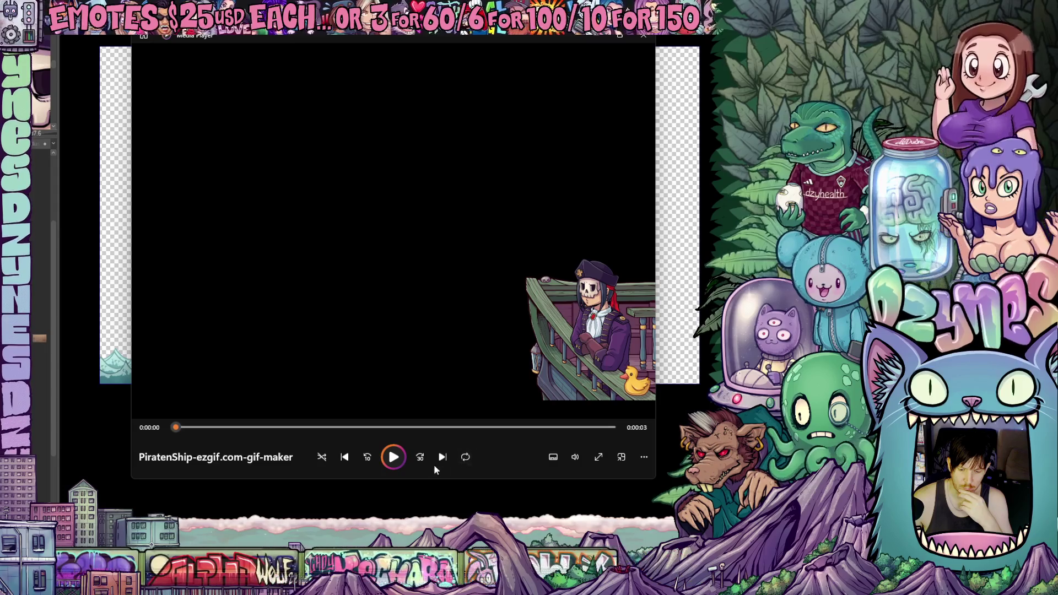
Replay the pirate ship clip in Windows Media Player, pause it, and close the player.
{"action": "left_click", "coordinate": [400, 457]}
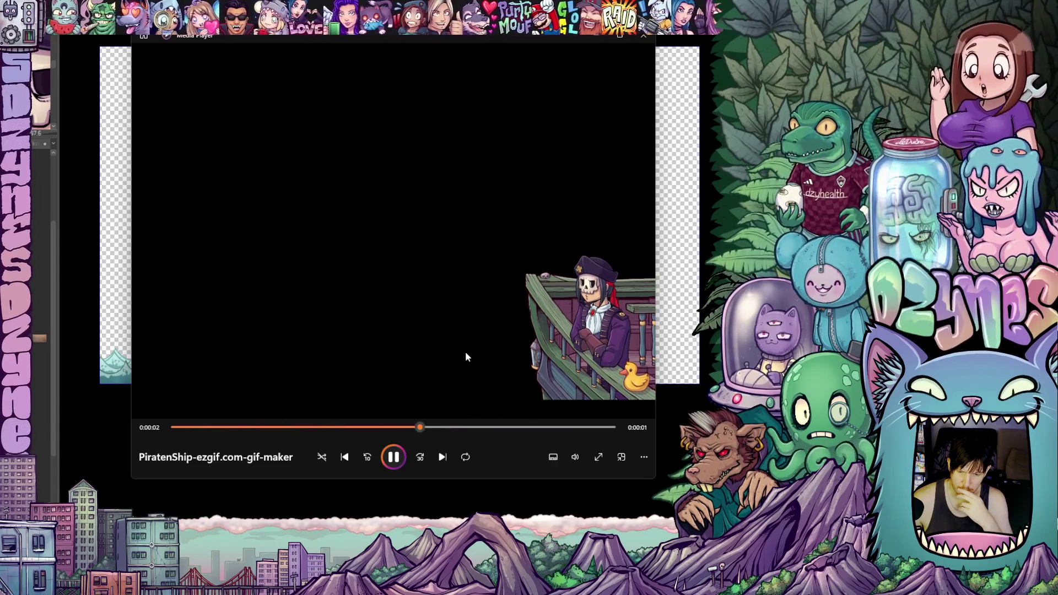
{"action": "left_click", "coordinate": [394, 457]}
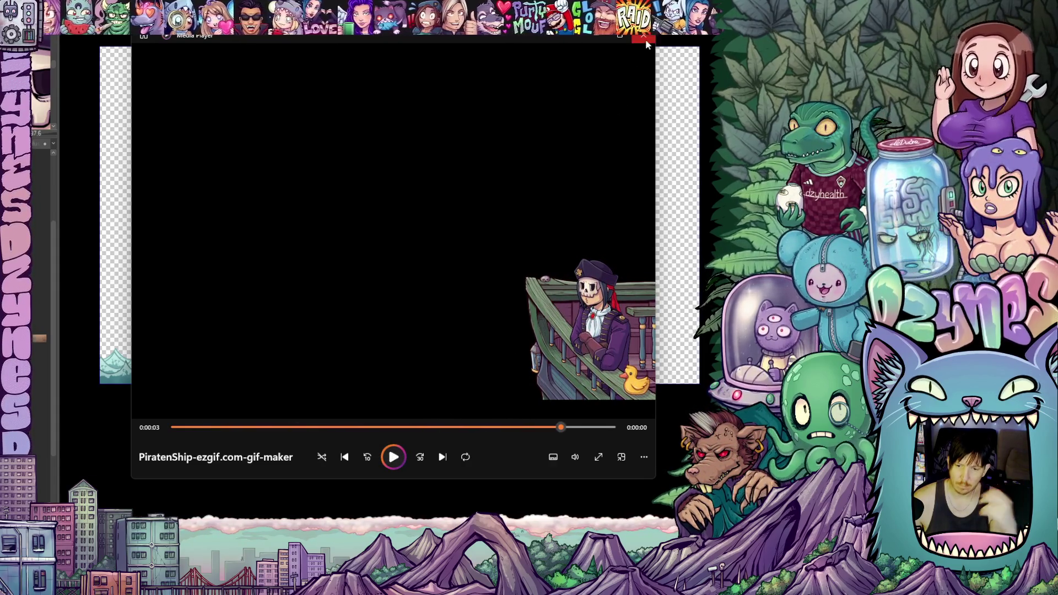
{"action": "left_click", "coordinate": [644, 35]}
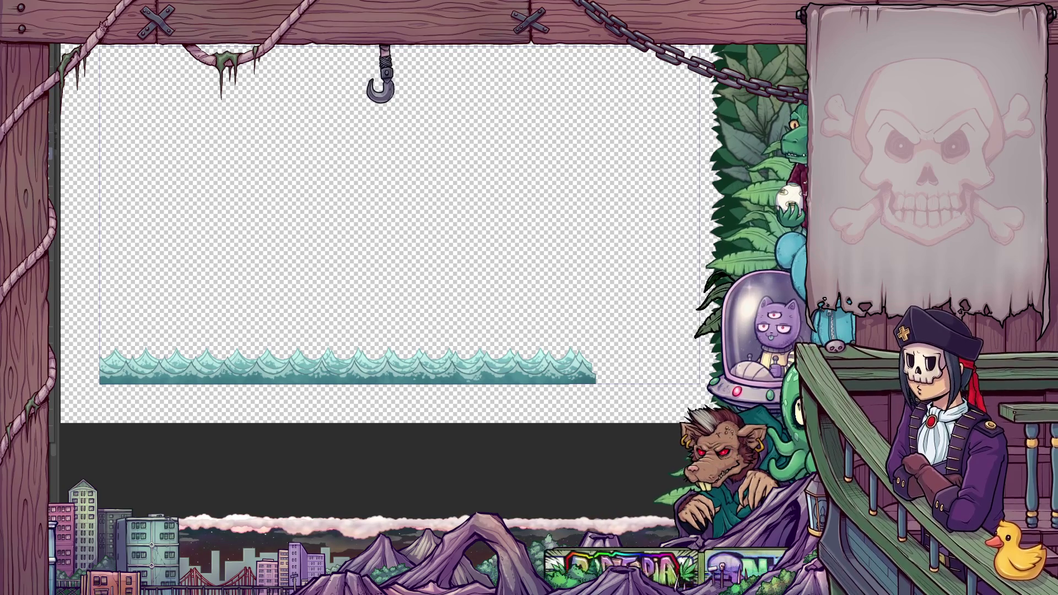
Configure the animated WebP export at width 1920 (height 1080), frames 1–96, and confirm.
{"action": "right_click", "coordinate": [60, 149]}
{"action": "key", "text": "Escape"}
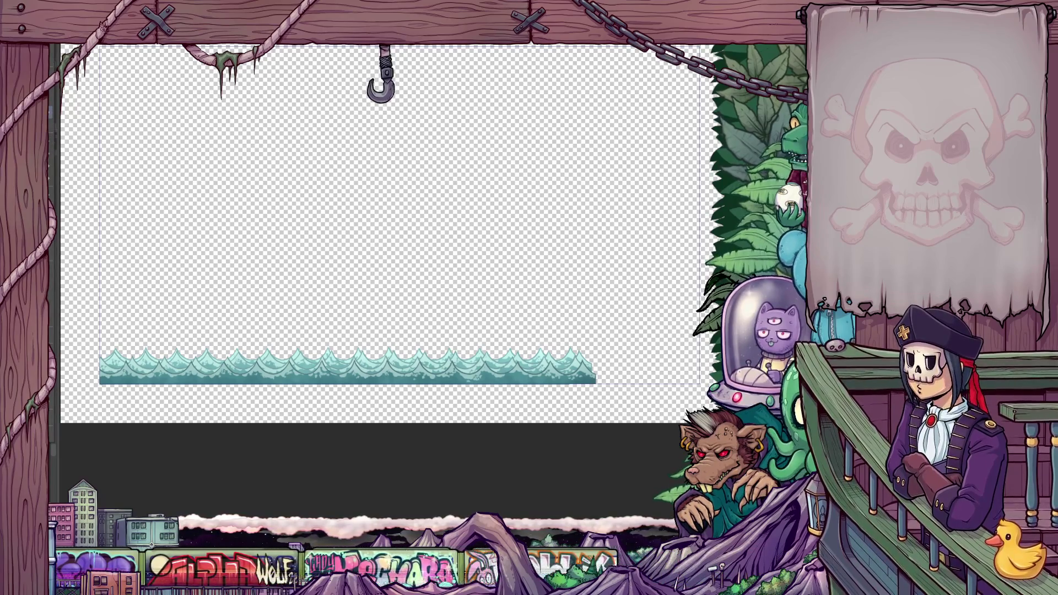
{"action": "mouse_move", "coordinate": [45, 168]}
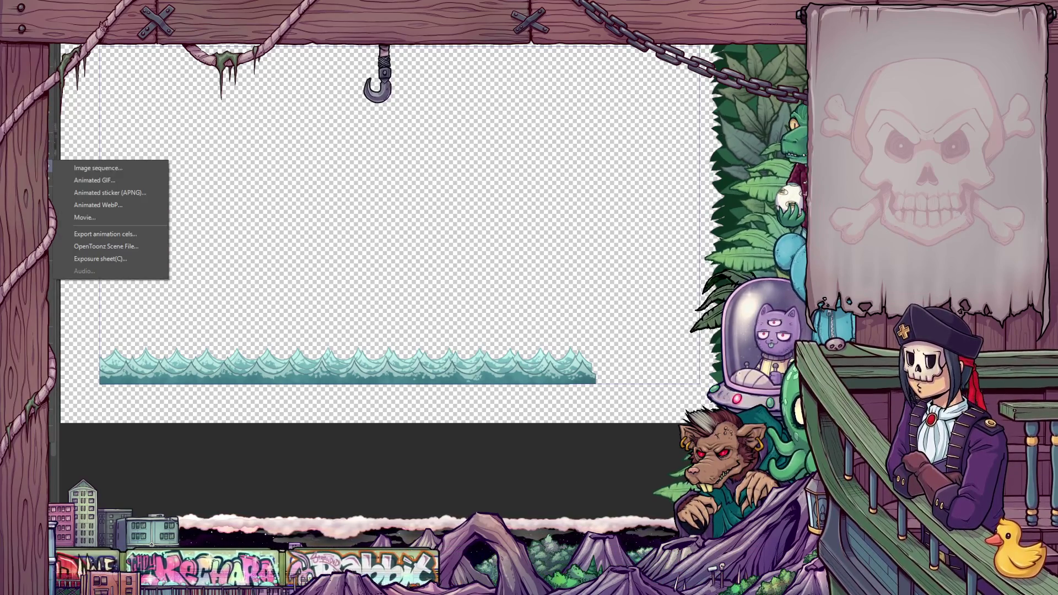
{"action": "left_click", "coordinate": [115, 194]}
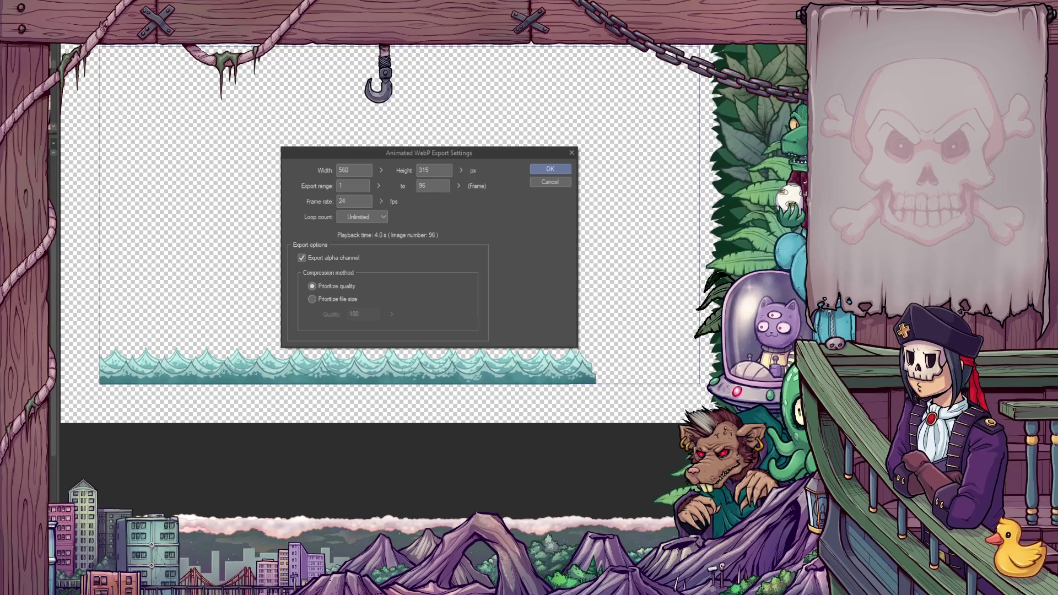
{"action": "left_click", "coordinate": [356, 174]}
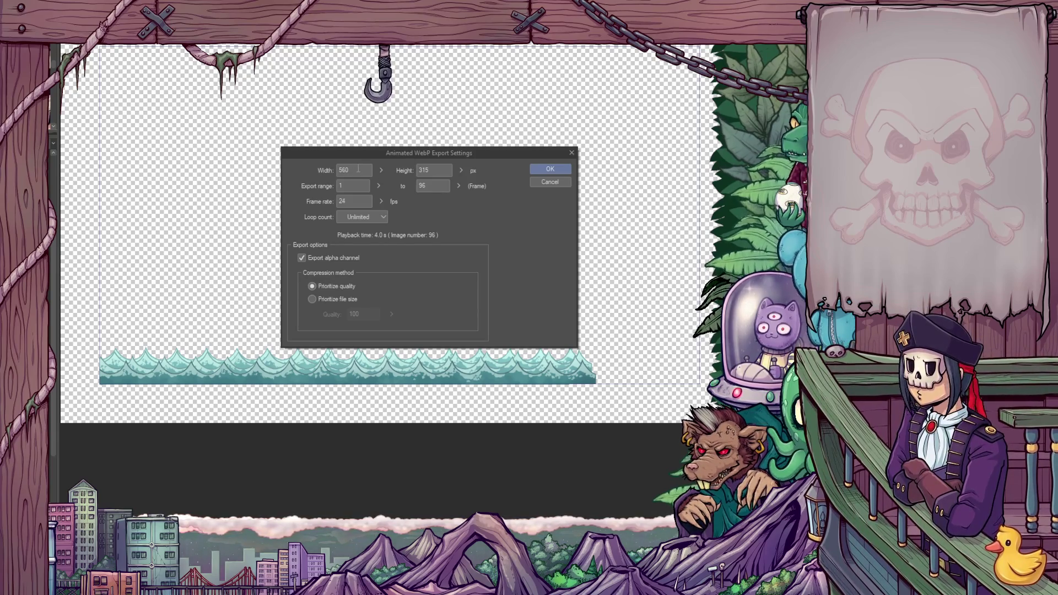
{"action": "type", "text": "1920"}
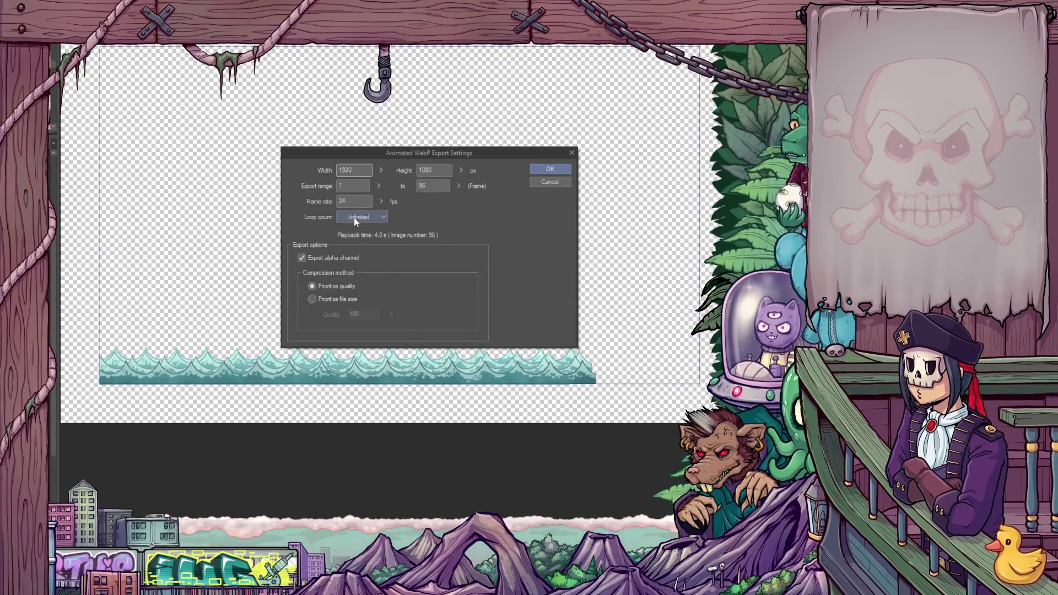
{"action": "left_click", "coordinate": [544, 175]}
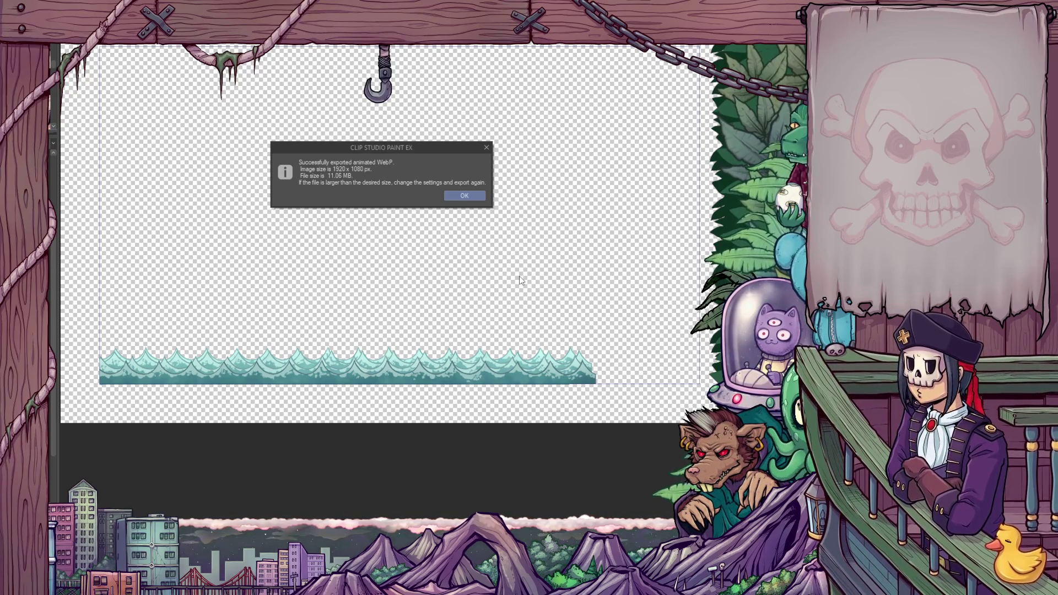
Dismiss the success message for the 11.06 MB animated WebP export.
{"action": "left_click", "coordinate": [464, 196]}
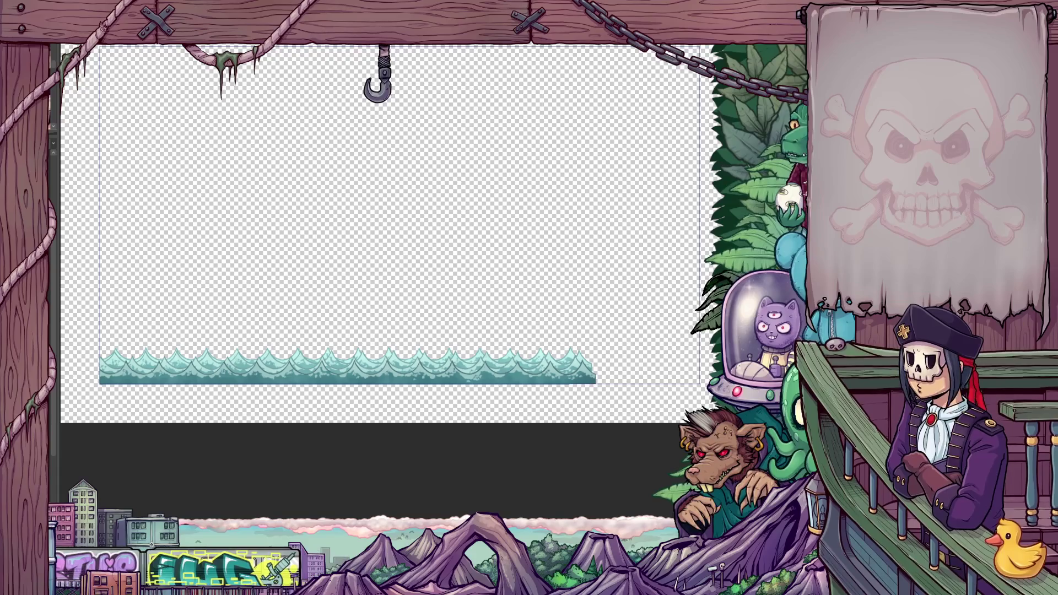
{"action": "key", "text": "ctrl+minus"}
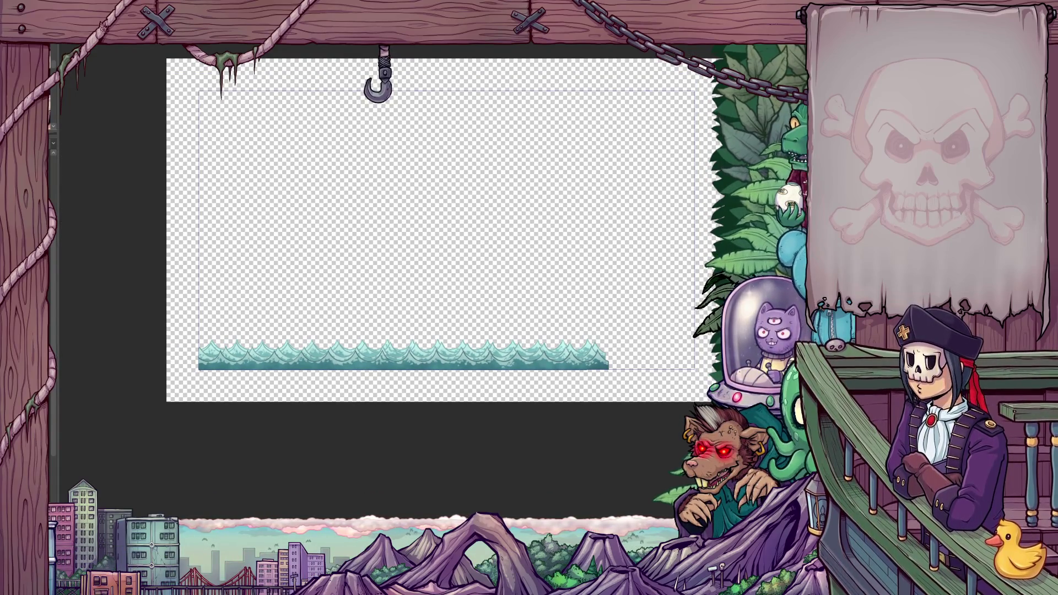
Bring up the sky-and-clouds background document and scroll it into view.
{"action": "key", "text": "ctrl+z"}
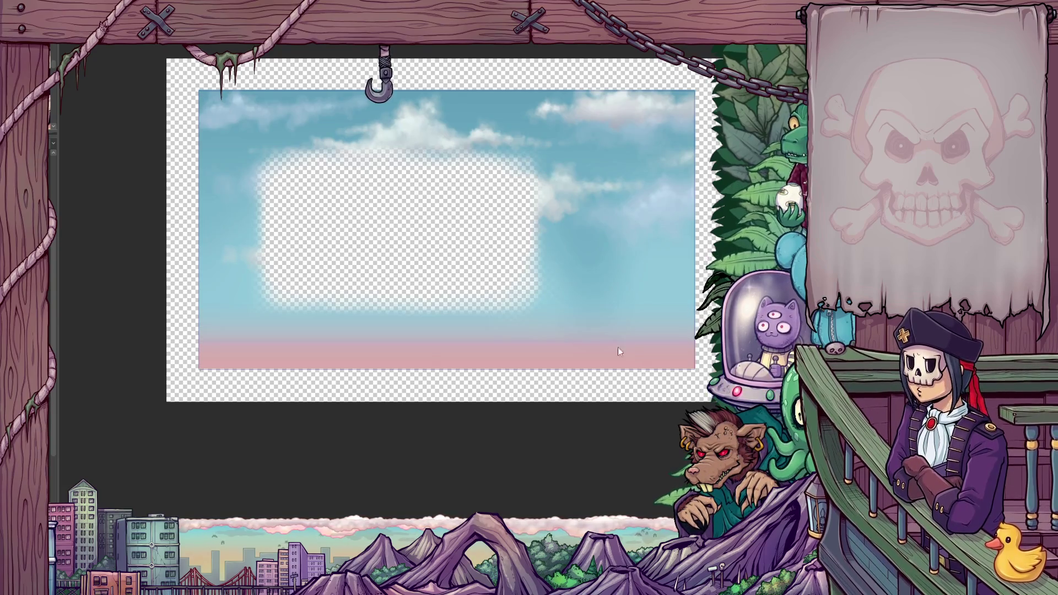
{"action": "scroll", "coordinate": [607, 306], "scroll_direction": "down", "scroll_amount": 3}
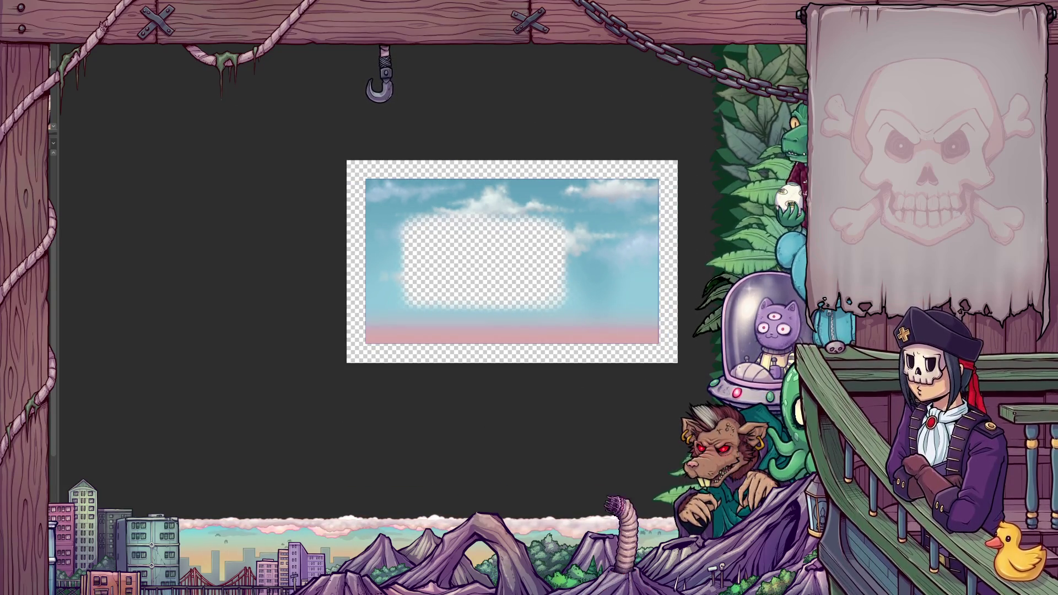
{"action": "scroll", "coordinate": [473, 262], "scroll_direction": "right", "scroll_amount": 4}
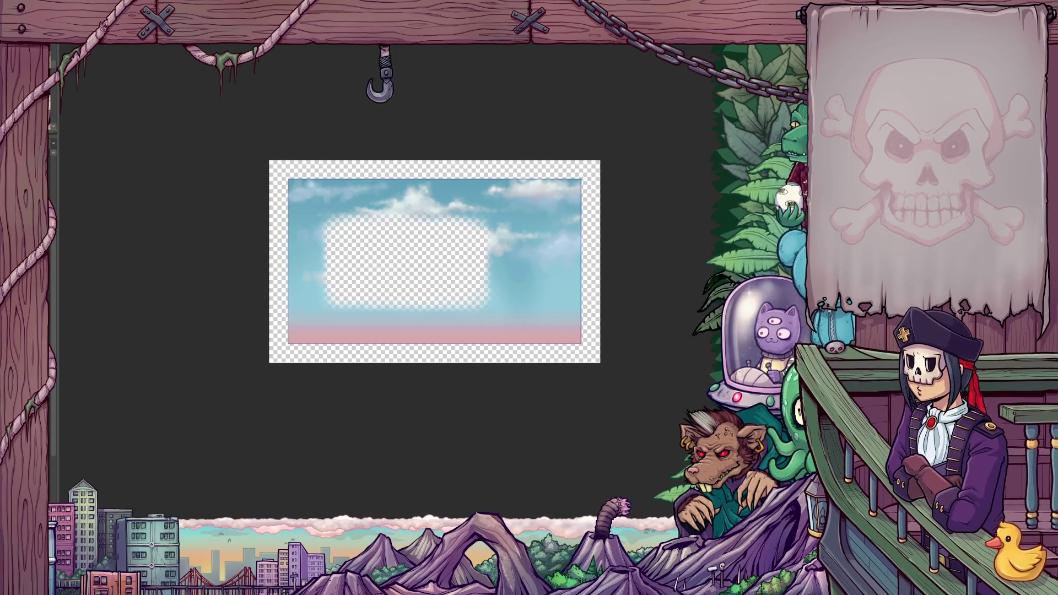
{"action": "scroll", "coordinate": [419, 262], "scroll_direction": "right", "scroll_amount": 2}
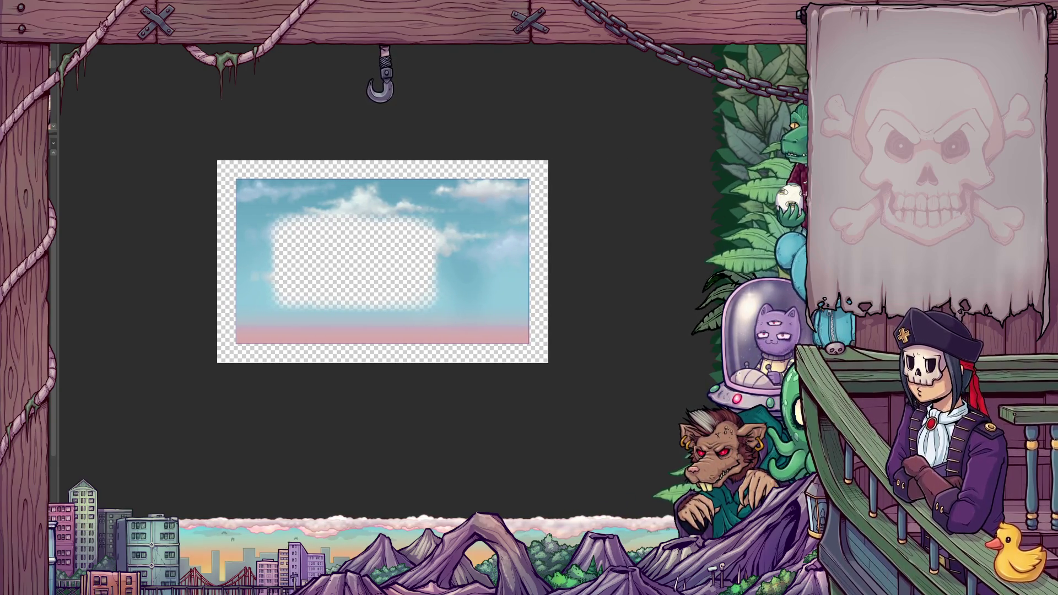
{"action": "scroll", "coordinate": [401, 262], "scroll_direction": "left", "scroll_amount": 1}
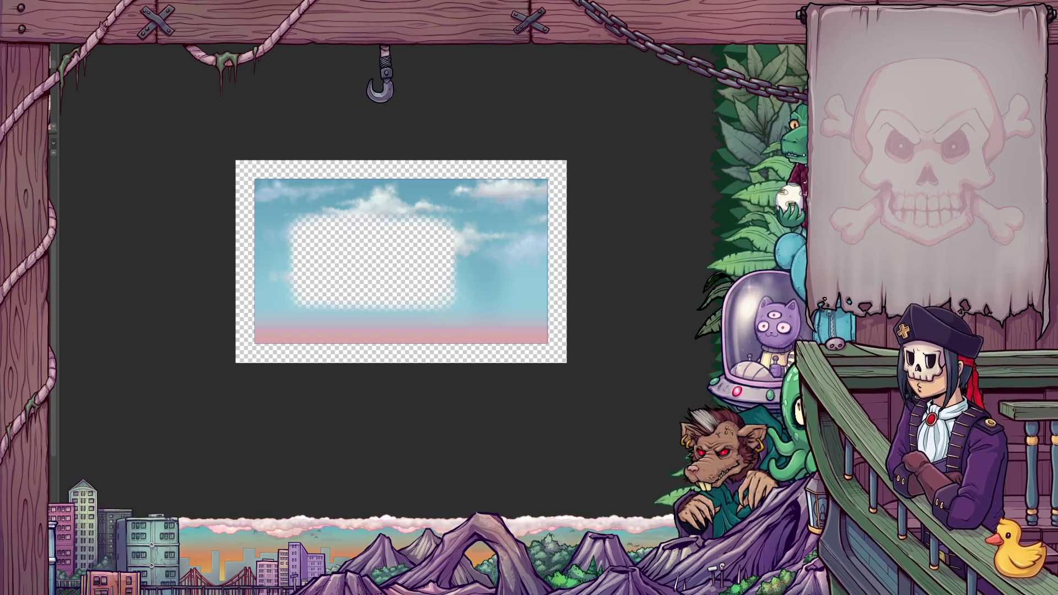
{"action": "scroll", "coordinate": [377, 252], "scroll_direction": "up", "scroll_amount": 1}
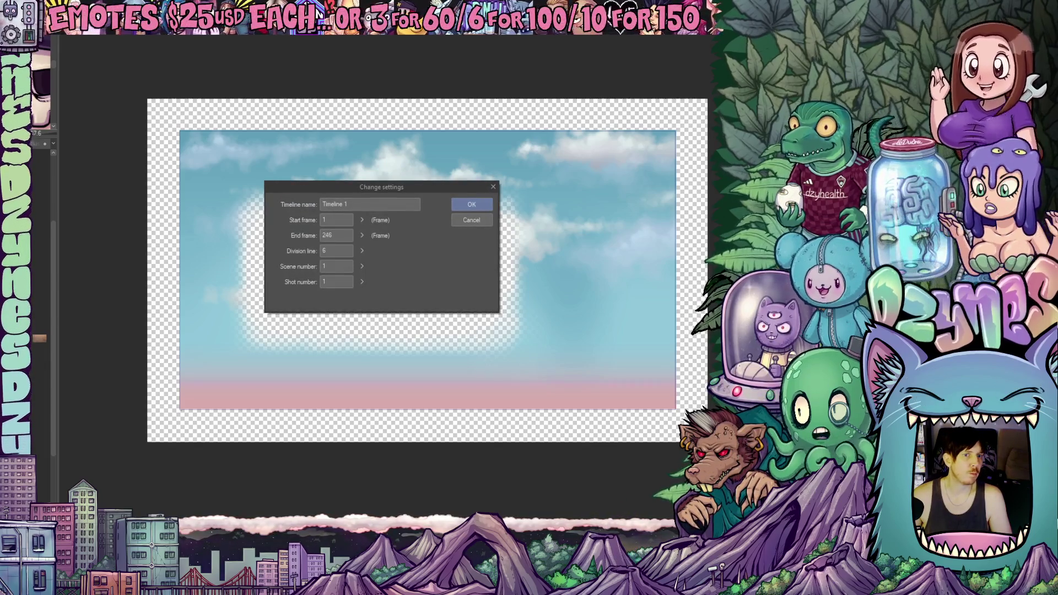
Select Timeline 1's end frame value 246 in the Change settings dialog.
{"action": "key", "text": "Tab"}
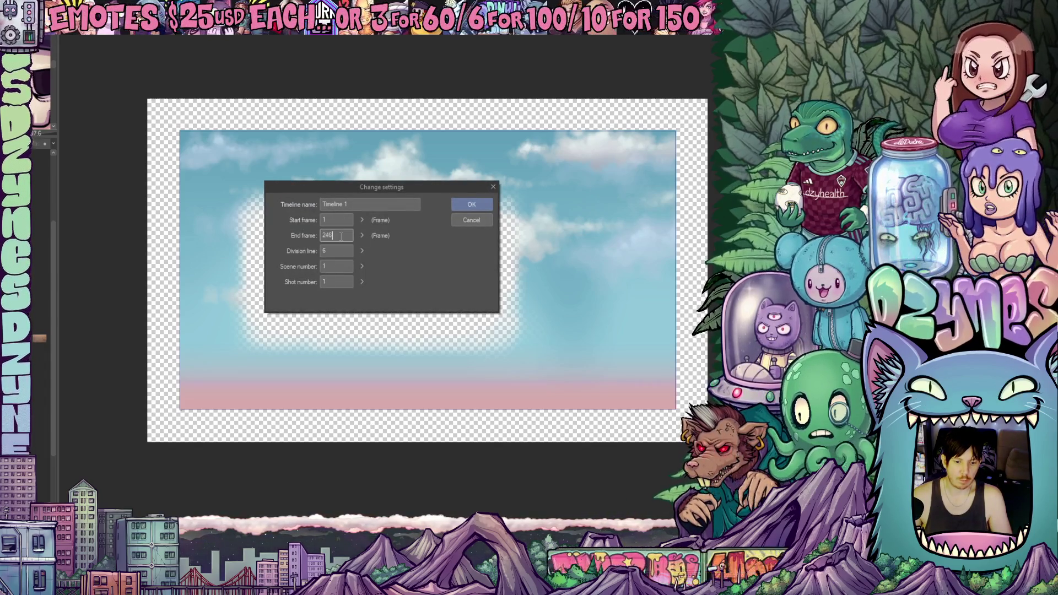